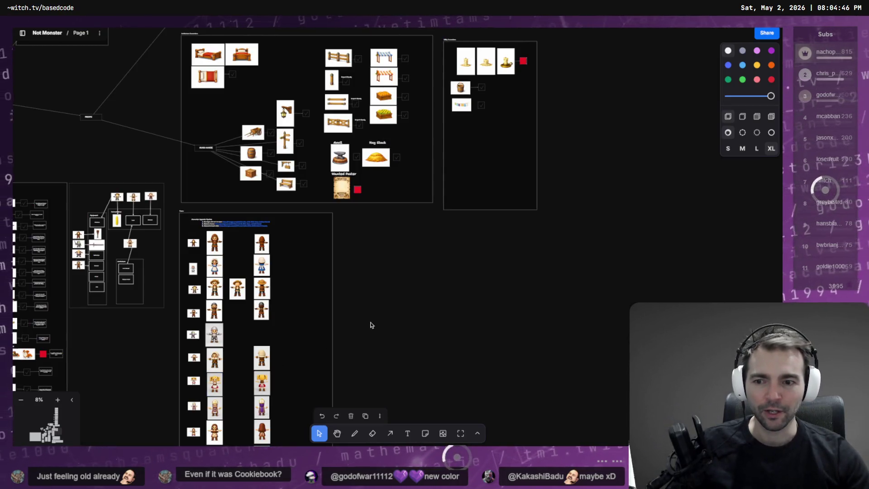
Pan the board so the hooded and maid character images come into view
drag(353, 311, 493, 271)
scroll(493, 270, up, 10)
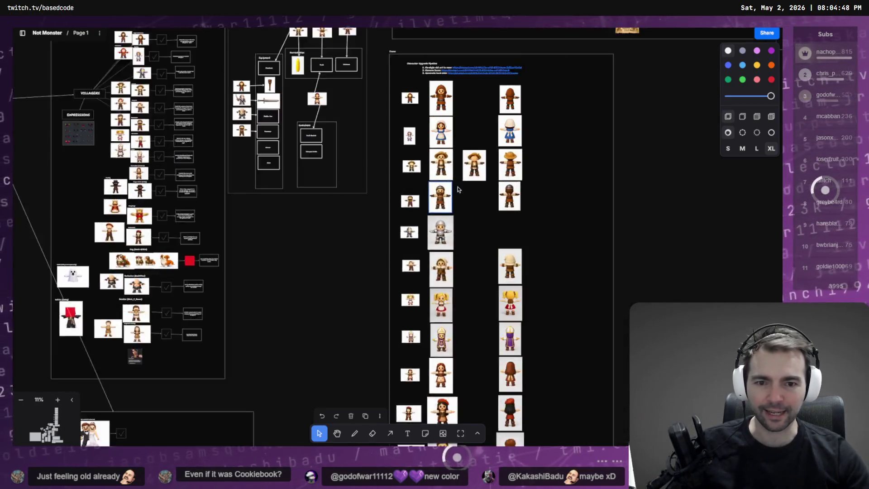
mouse_move(461, 90)
mouse_down()
mouse_move(491, 332)
mouse_move(487, 392)
mouse_up()
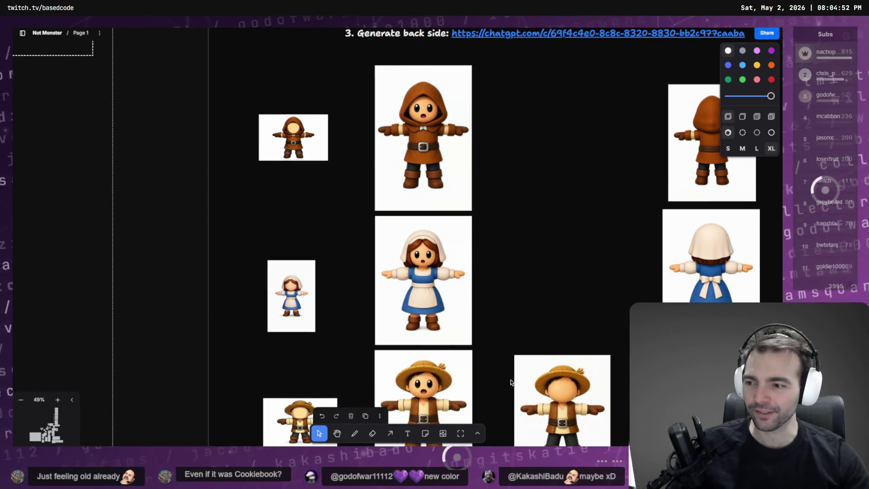
drag(354, 139, 375, 240)
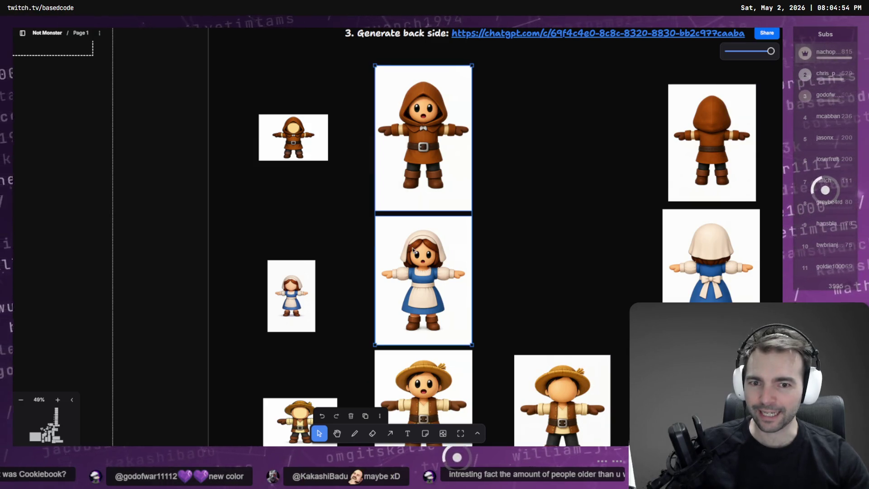
click(502, 233)
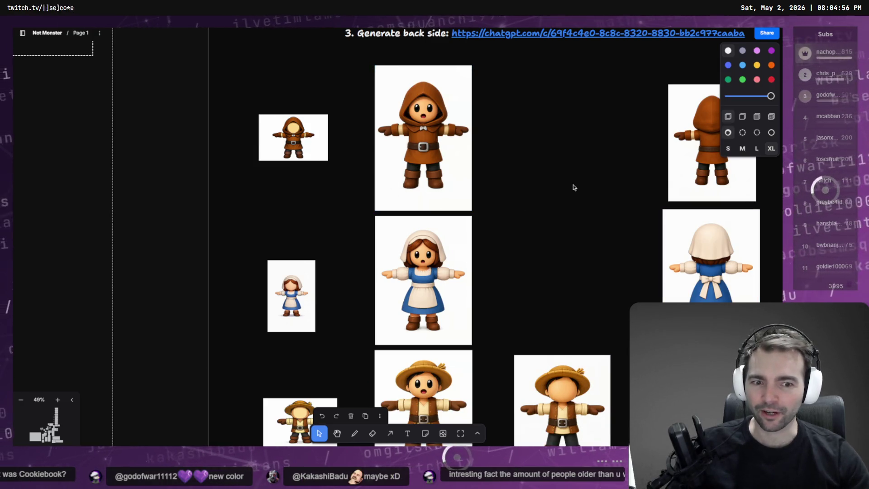
Scroll through the character rows to review old art, new fronts and backs
scroll(594, 211, down, 3)
scroll(480, 184, up, 5)
drag(488, 166, 473, 351)
scroll(464, 182, down, 3)
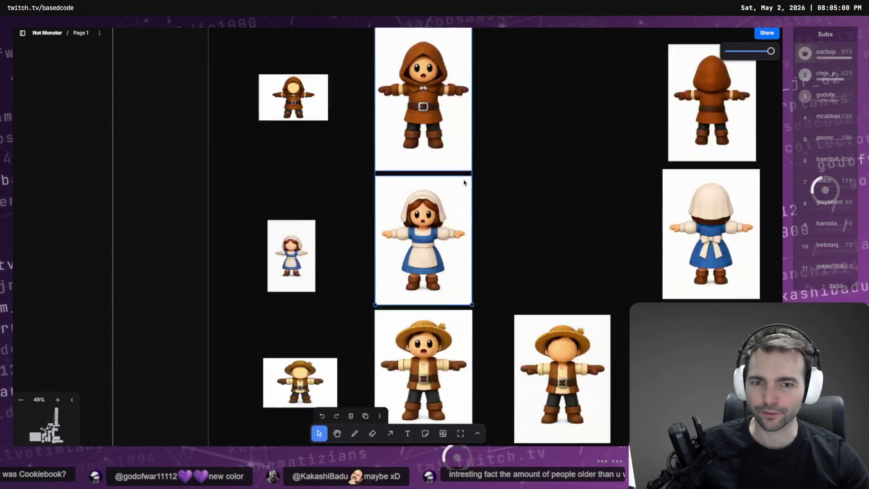
scroll(464, 182, down, 15)
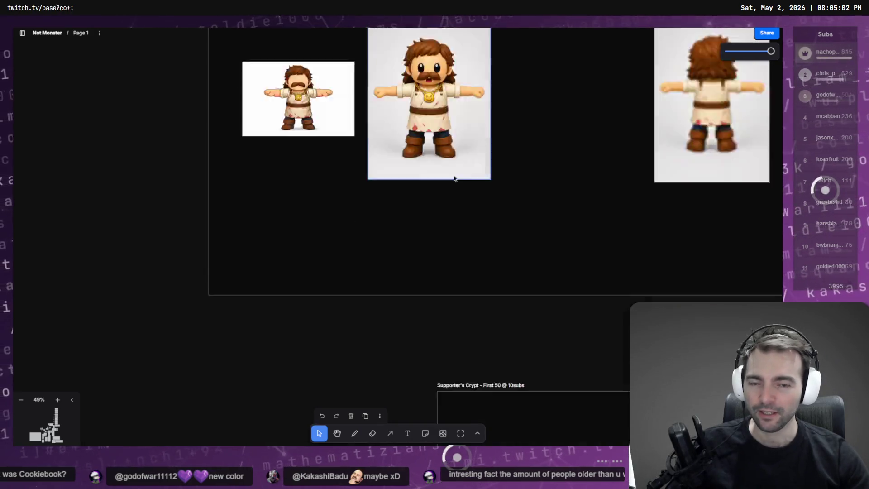
scroll(455, 178, up, 15)
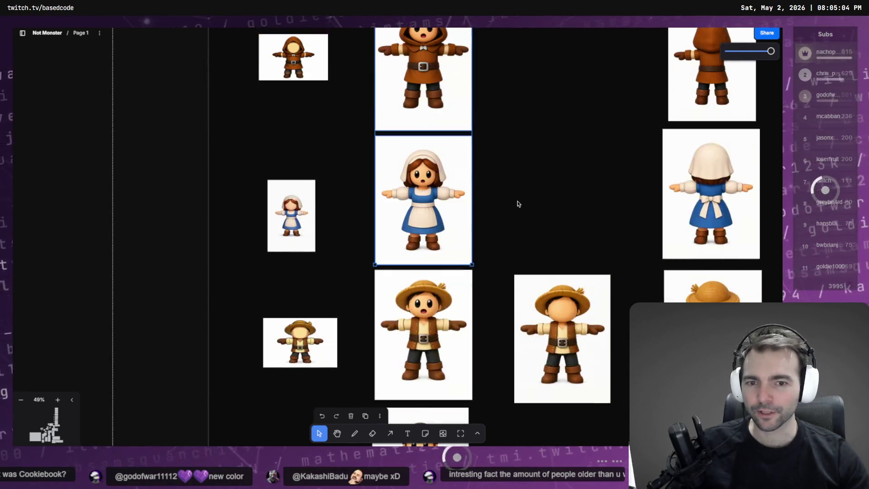
scroll(519, 204, up, 5)
click(534, 251)
Select the numbered pipeline link list and scroll down to the frame's last row
click(382, 175)
scroll(501, 250, right, 3)
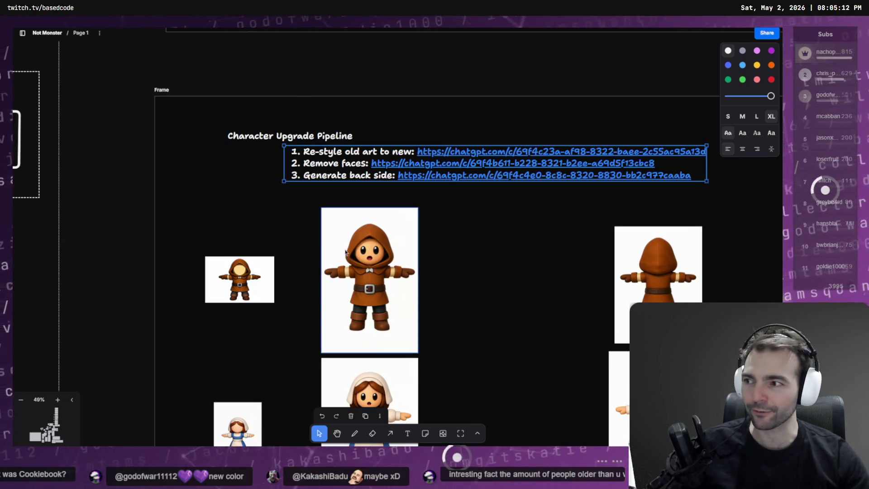
scroll(460, 262, down, 10)
scroll(459, 261, down, 1)
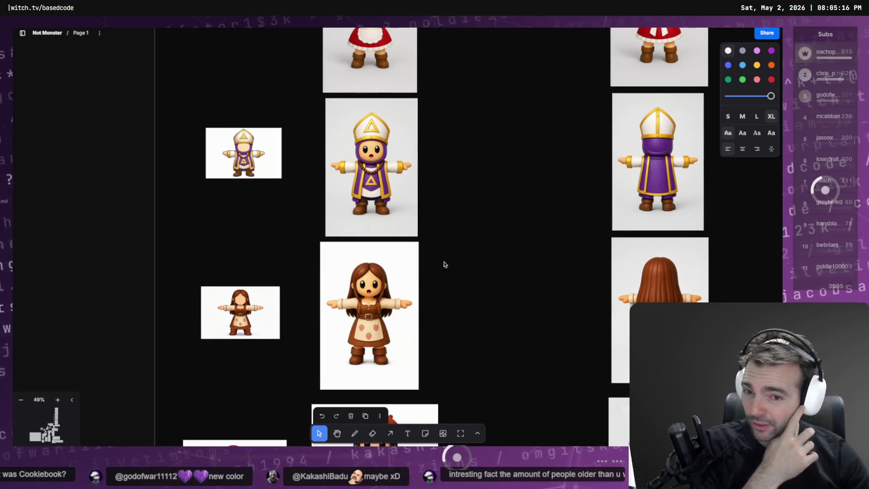
scroll(446, 267, down, 10)
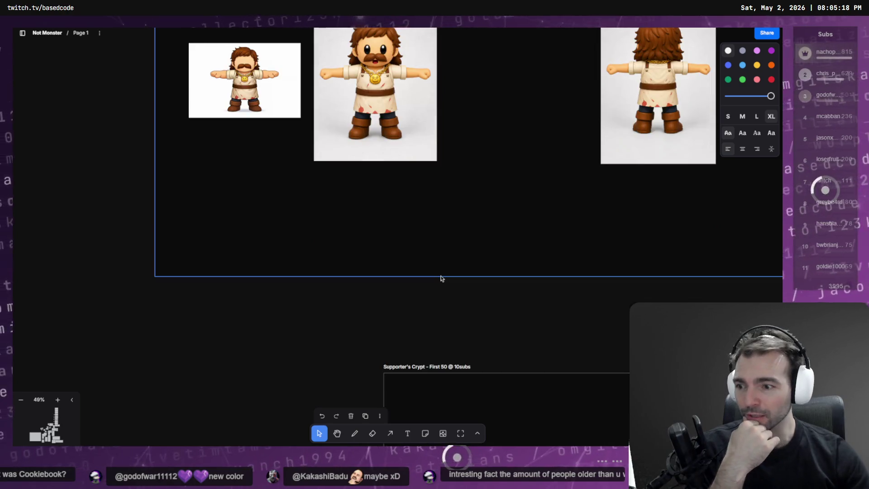
scroll(485, 266, up, 10)
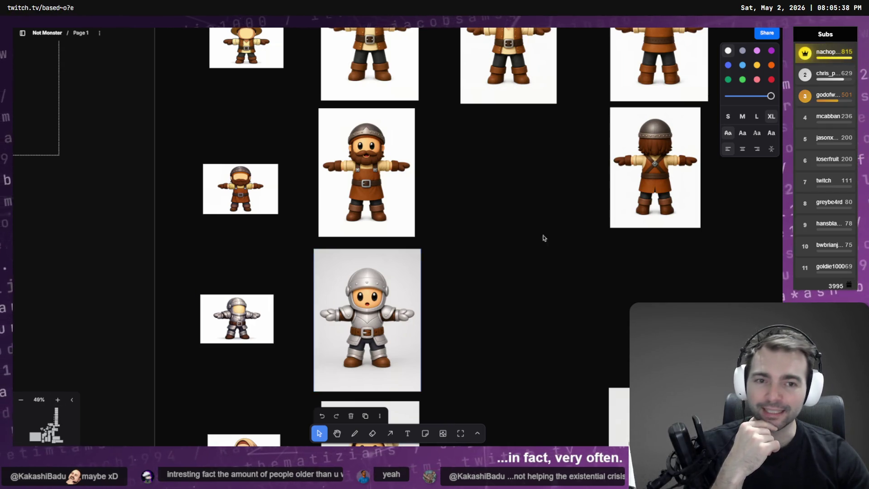
click(559, 224)
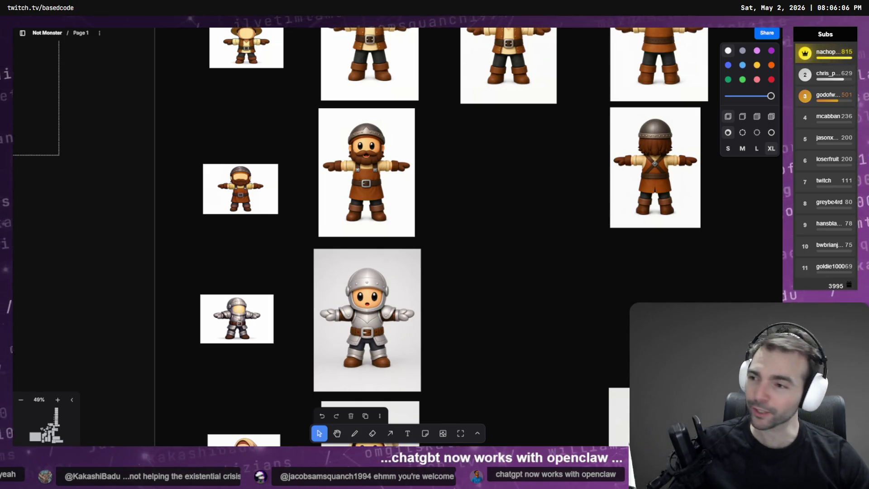
Reopen the Not Monsters Art project in Based BLINK and focus the Run name field
key(alt+Tab)
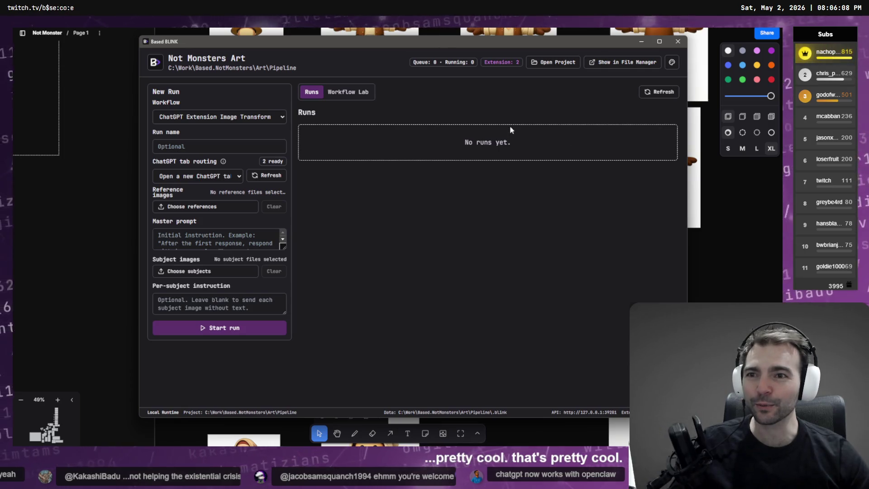
drag(153, 44, 136, 46)
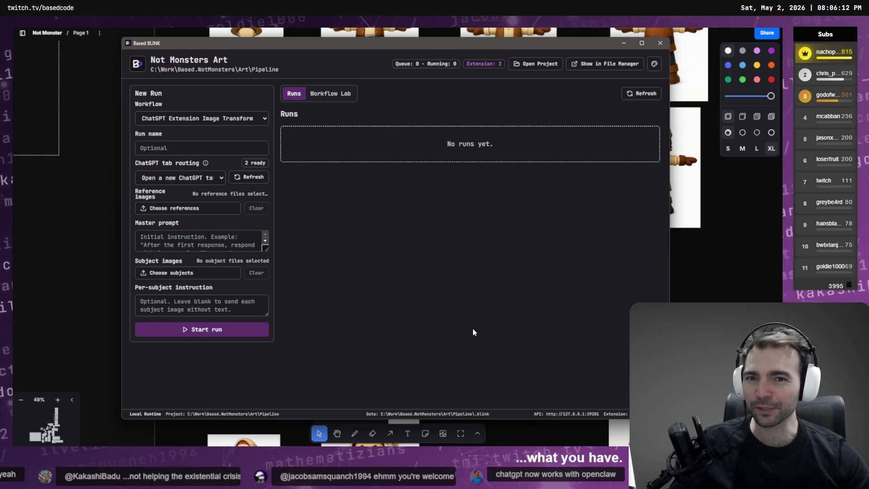
click(538, 65)
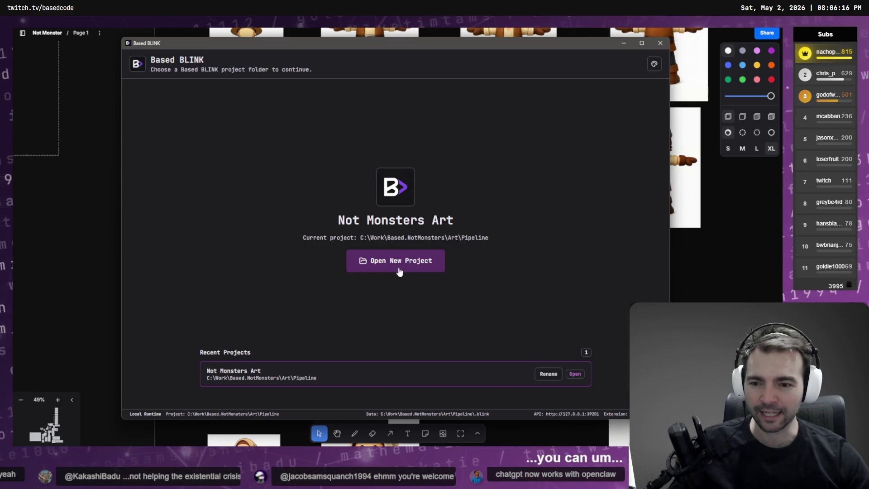
click(278, 375)
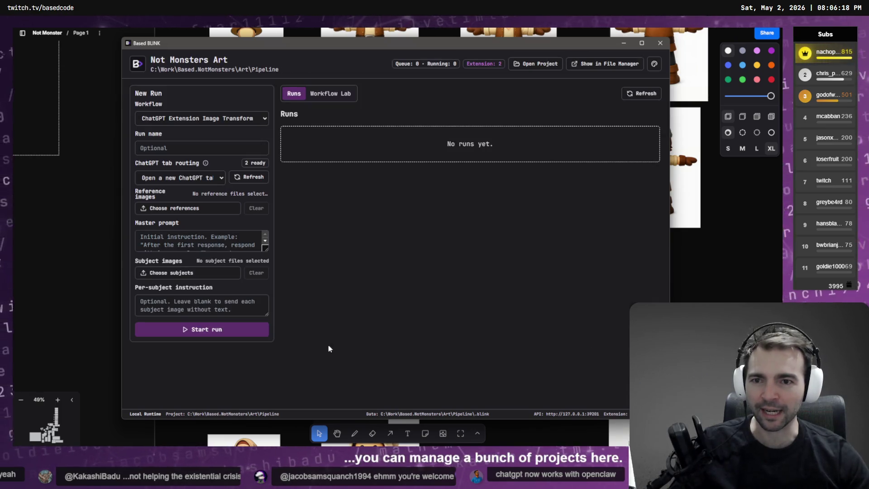
click(201, 150)
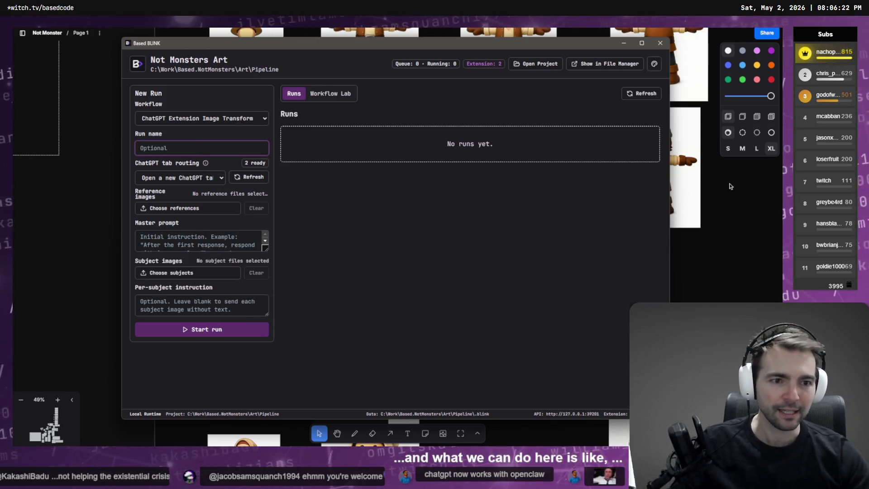
Return to the tldraw board and select the hooded character's front image
click(729, 183)
scroll(460, 316, up, 10)
scroll(489, 280, down, 5)
click(418, 201)
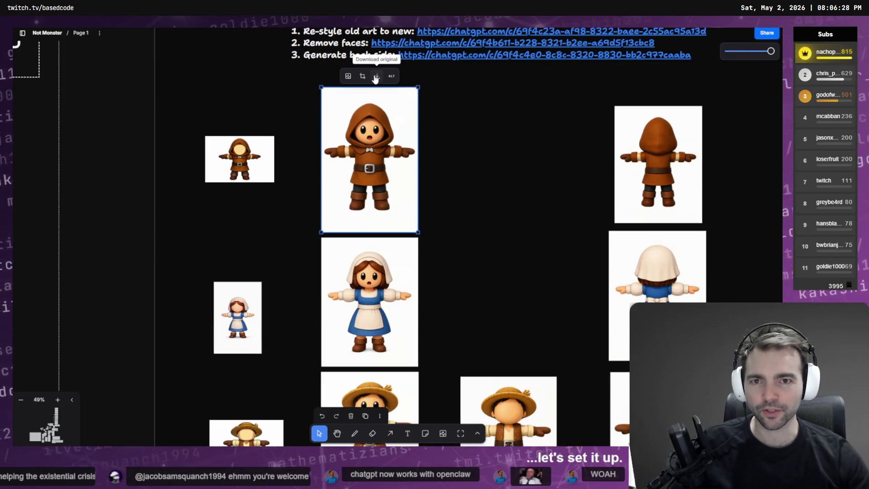
Download the original images of the hooded, maid, scarecrow, dwarf and knight characters
click(377, 254)
click(377, 227)
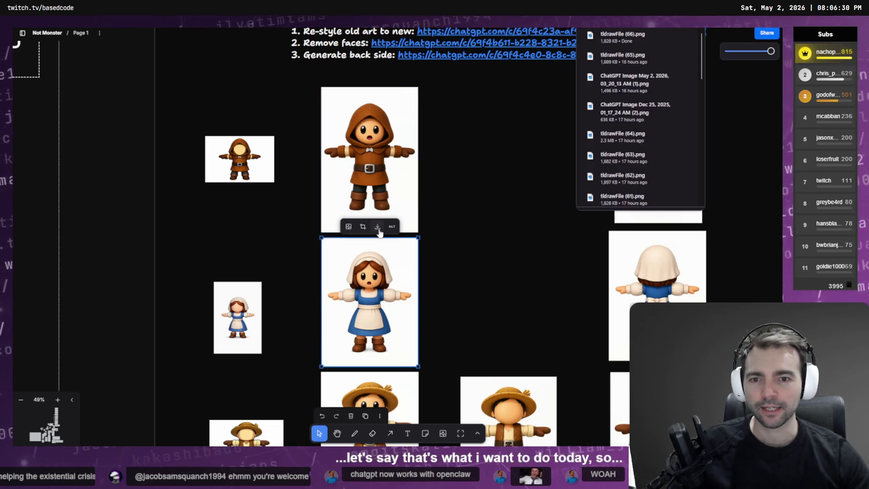
scroll(378, 236, down, 5)
click(383, 223)
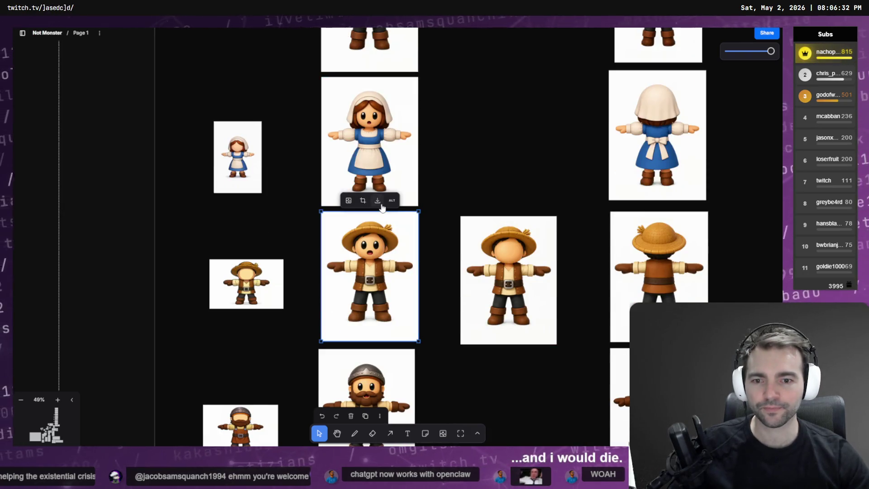
click(383, 207)
scroll(382, 207, down, 5)
click(378, 221)
scroll(375, 191, down, 5)
click(375, 178)
scroll(374, 166, down, 4)
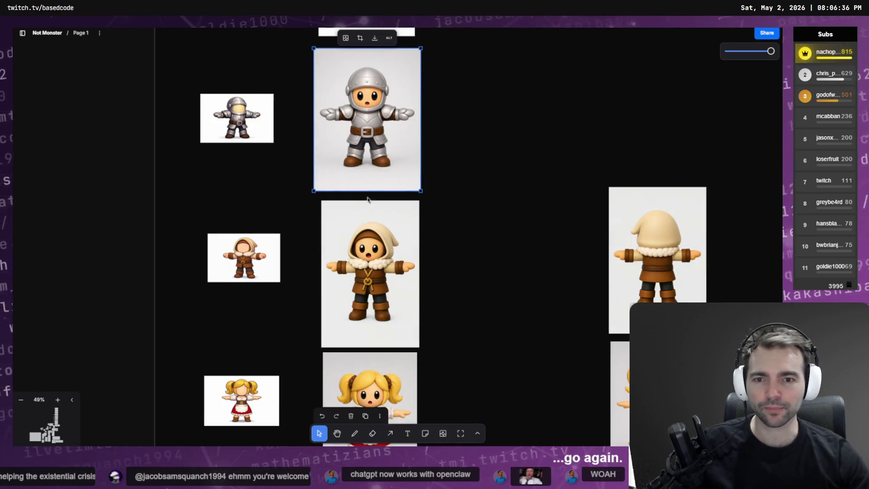
Download the originals of the fur-hooded, blonde, brown-haired, red-beret and bearded characters
click(368, 224)
scroll(379, 194, down, 7)
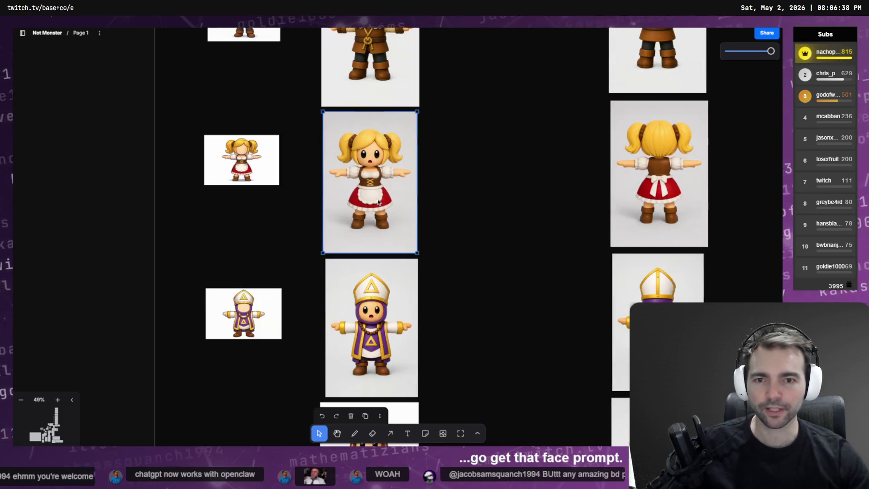
click(372, 114)
scroll(379, 138, down, 6)
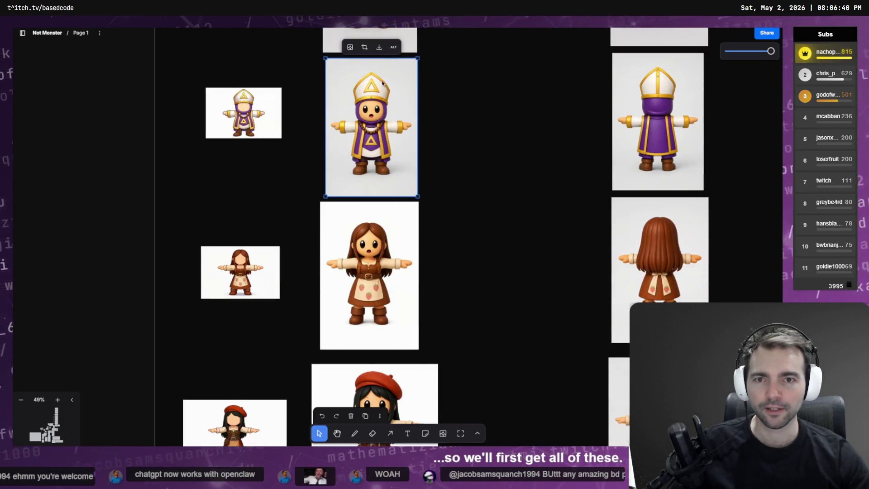
click(381, 208)
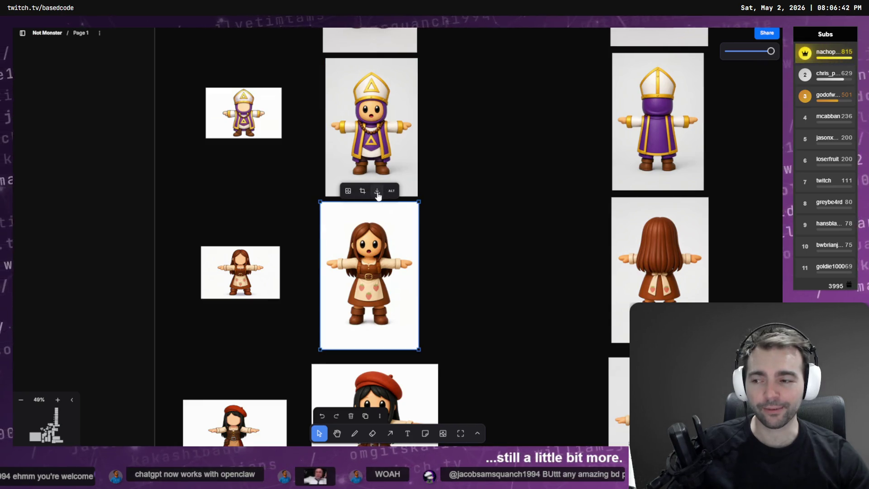
scroll(380, 216, down, 7)
click(379, 217)
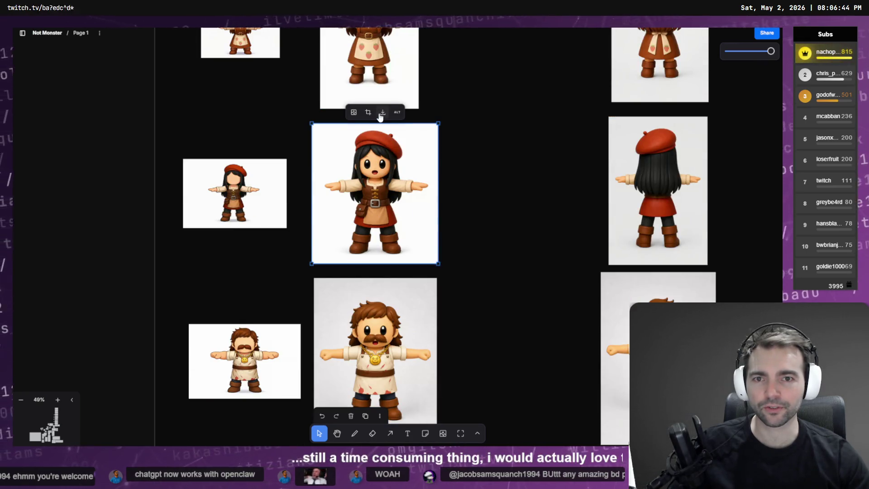
scroll(376, 149, down, 4)
click(371, 184)
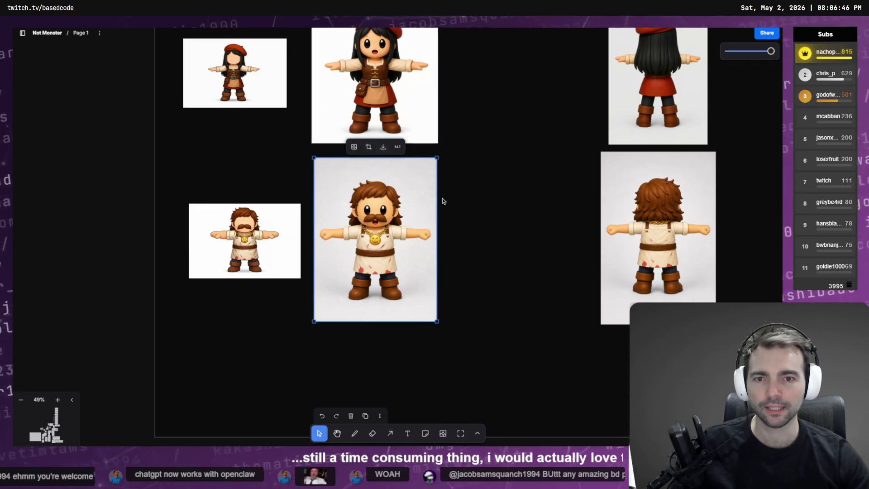
Scroll back up and select the pipeline links list
scroll(541, 230, up, 20)
scroll(543, 244, up, 10)
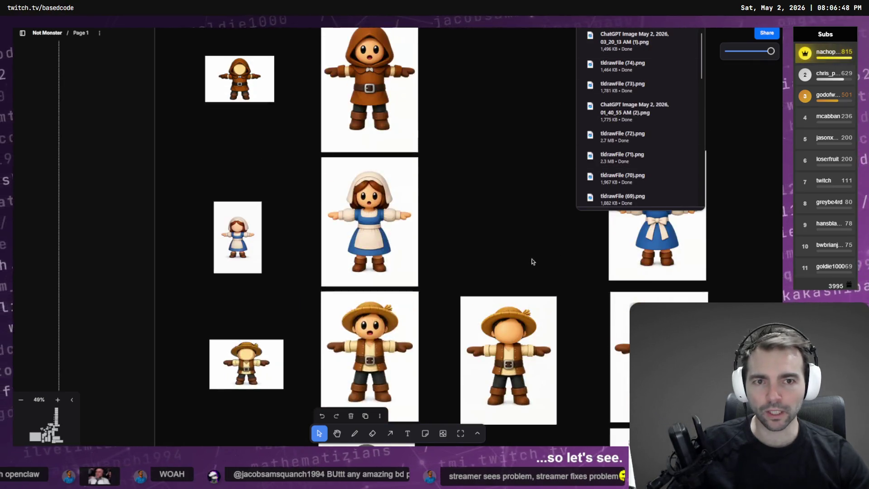
scroll(525, 251, up, 6)
scroll(452, 204, down, 1)
click(407, 168)
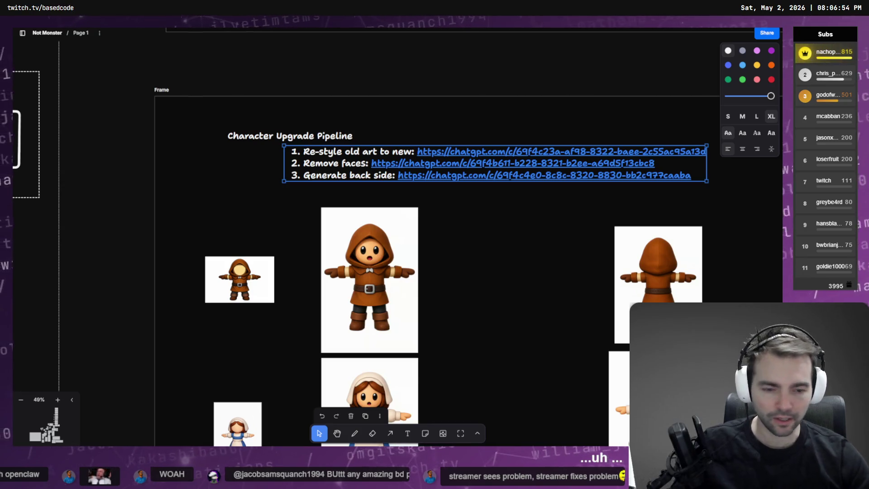
Open the Remove faces ChatGPT chat in a new browser tab
key(alt+Tab)
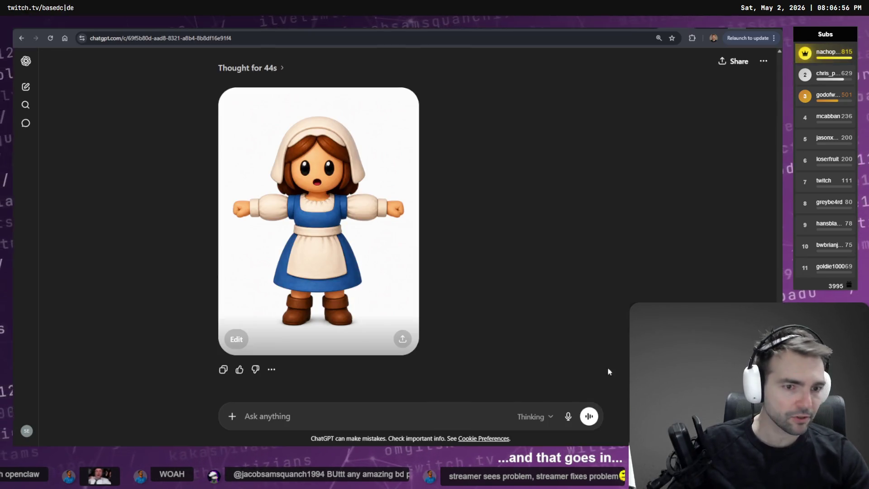
key(ctrl+t)
text(chatgpt.com/c/69f4b611-b228-8321-b2ee-a69d5f13cbc8)
key(Return)
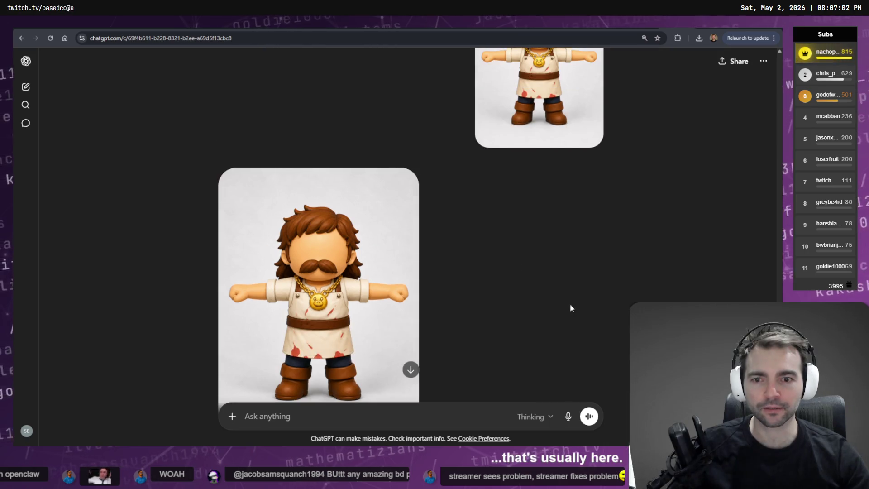
Copy the face-removal prompt into Based BLINK's Master prompt field
triple_click(424, 215)
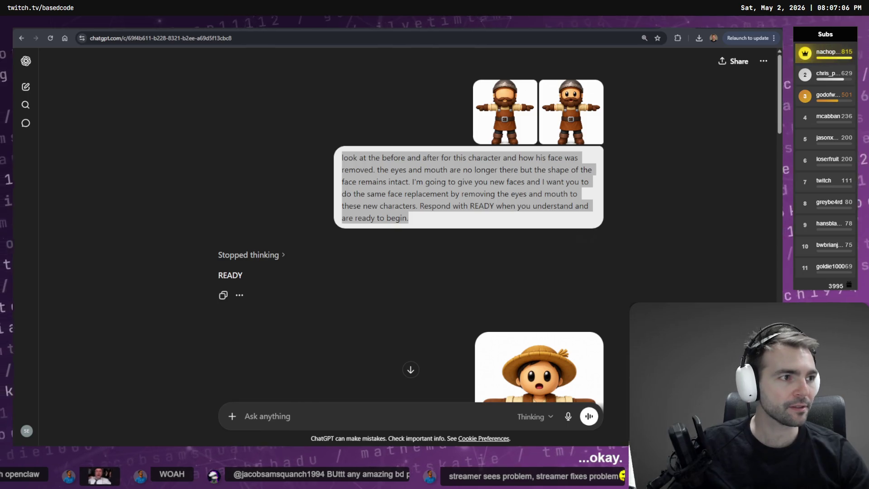
key(alt+Tab)
click(220, 235)
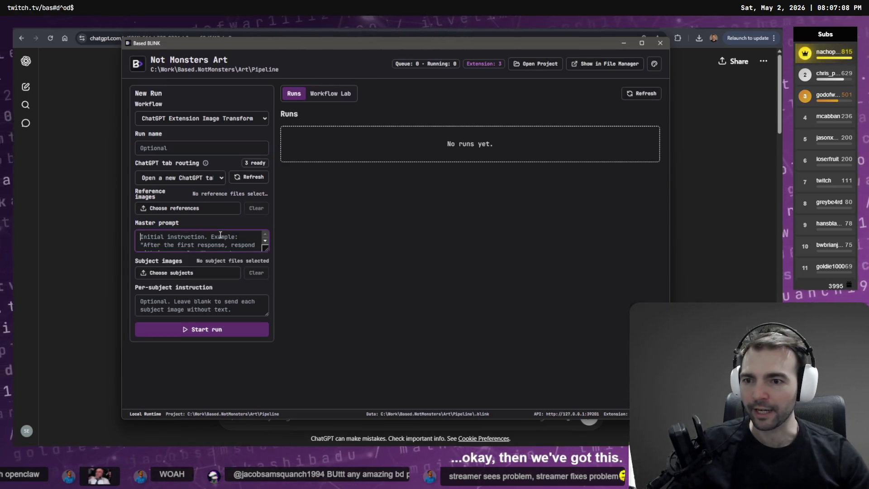
key(ctrl+v)
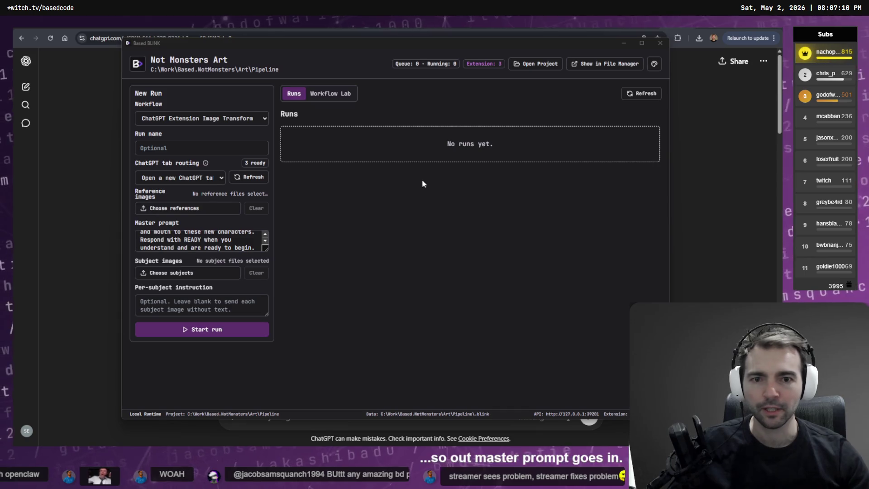
Save the faceless character image from the chat to Downloads
key(alt+Tab)
click(480, 136)
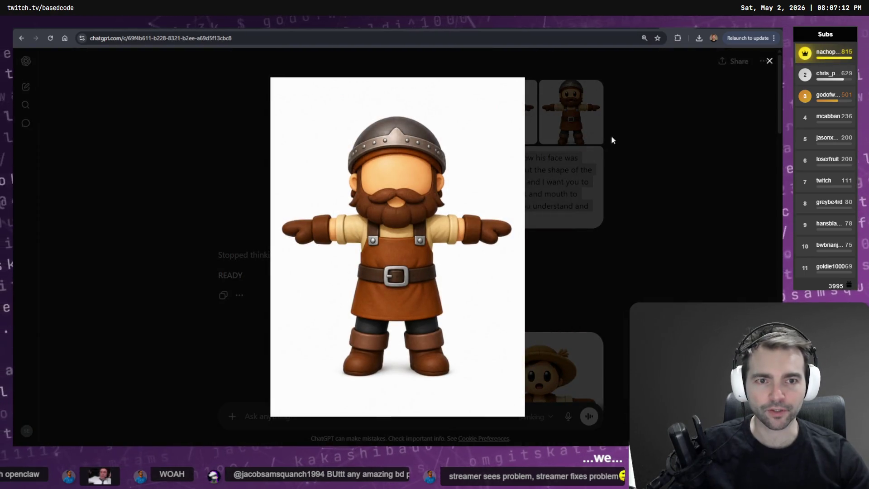
right_click(451, 183)
click(480, 211)
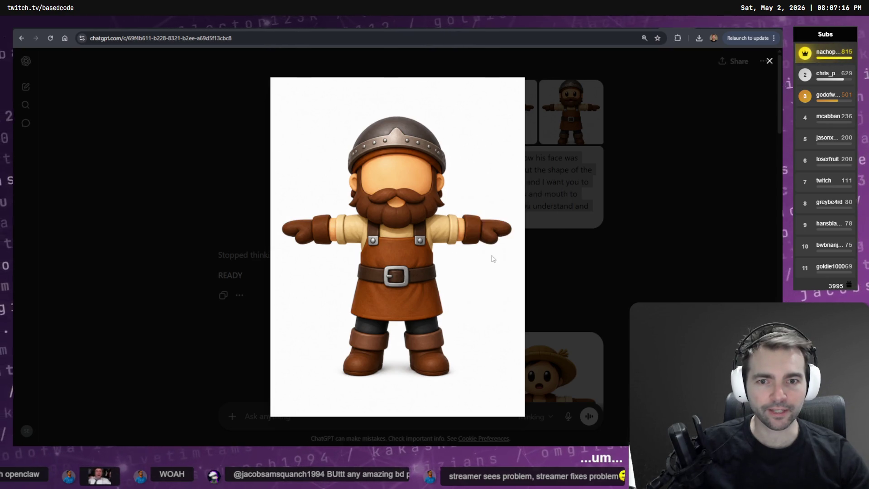
click(348, 328)
click(557, 281)
Save the matching character image with face to Downloads as well
click(565, 128)
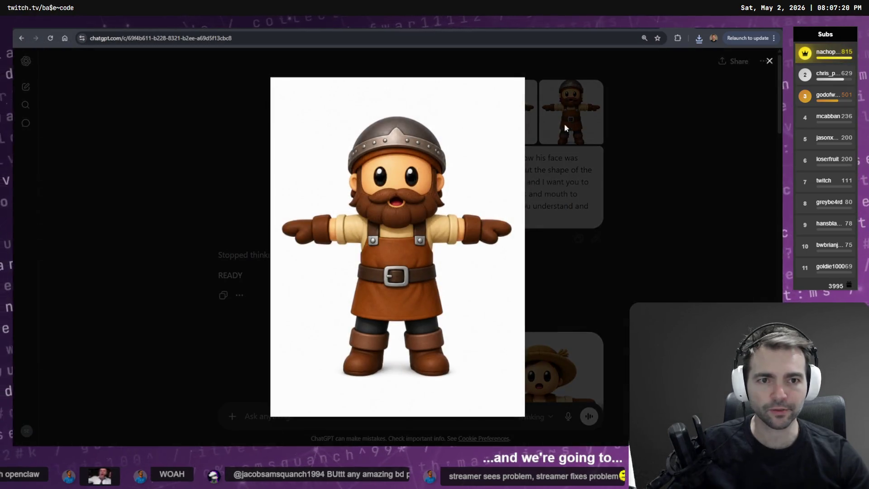
right_click(412, 165)
click(467, 187)
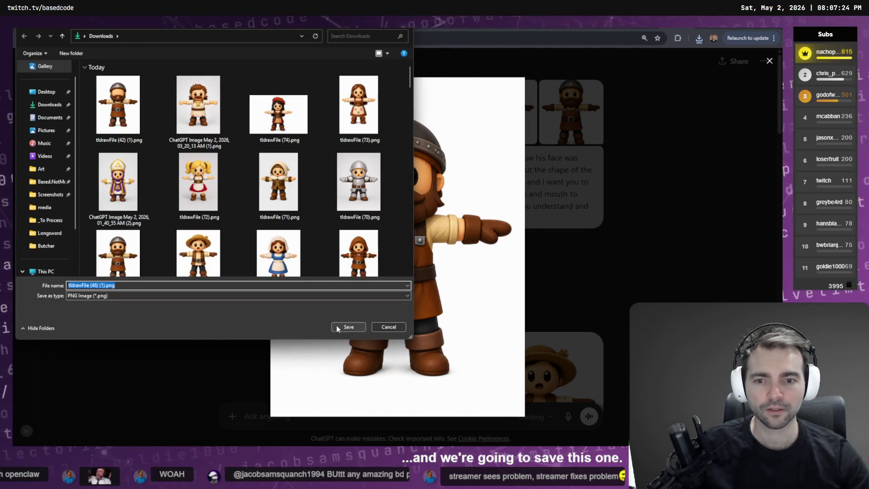
click(348, 326)
click(612, 273)
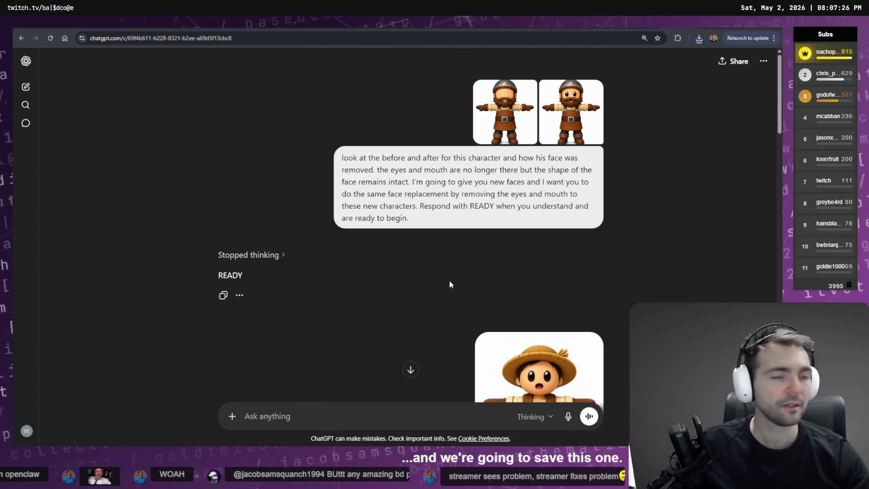
key(alt+Tab)
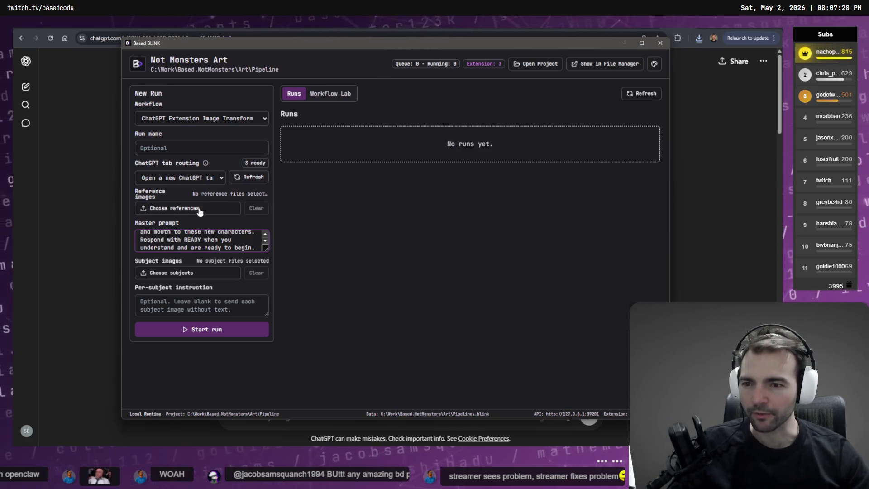
Attach both bearded-character images as references and start the per-subject instruction with 'Re'
click(196, 208)
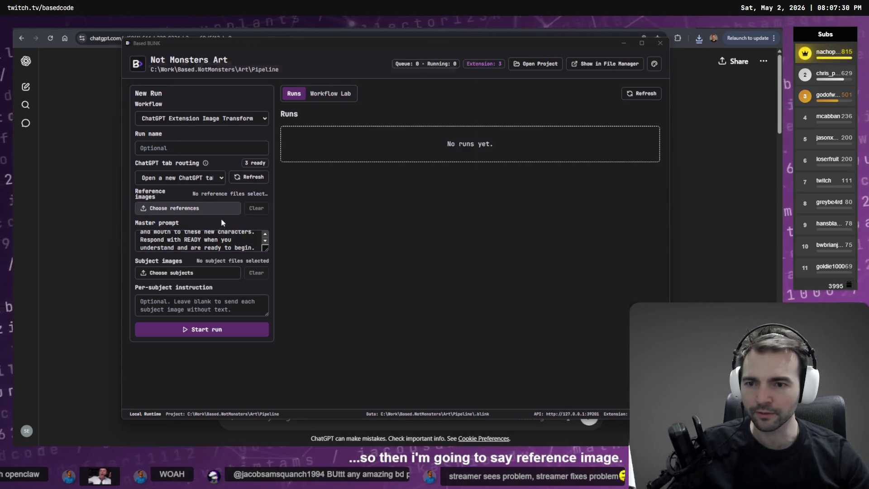
click(228, 145)
ctrl+click(302, 145)
click(439, 251)
click(194, 301)
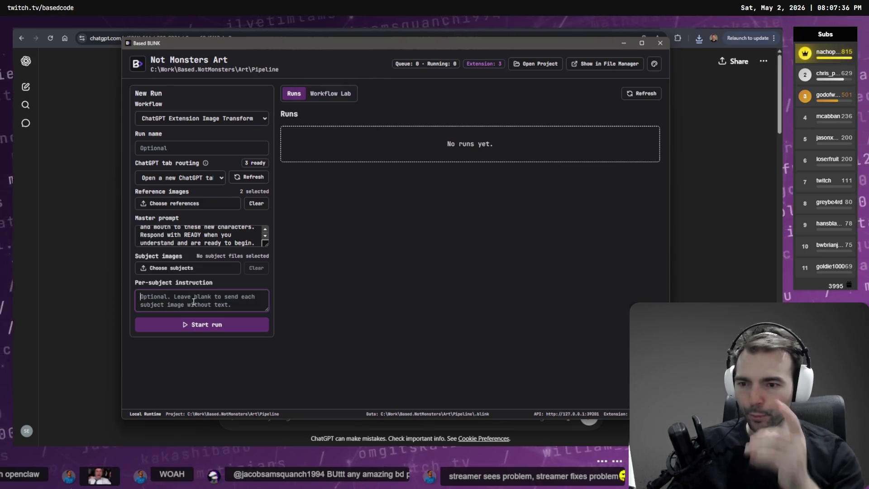
text(Remove the face from the image.)
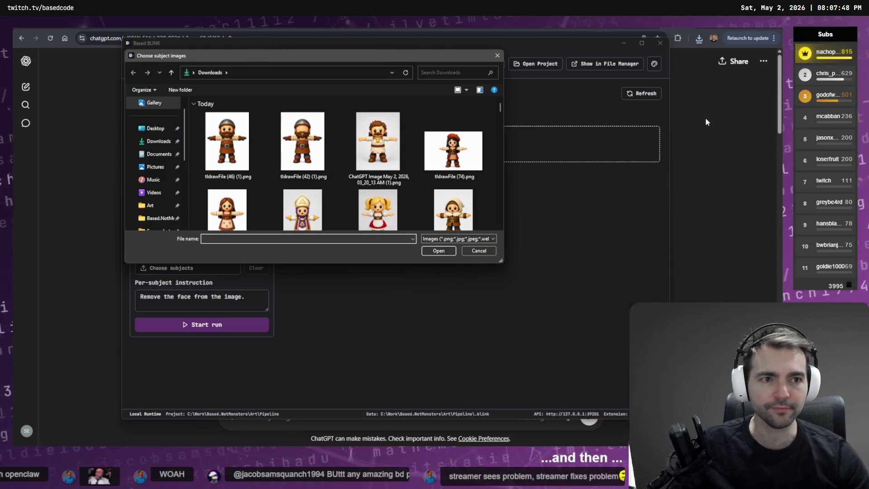
Open chat.openai.com in a new browser tab
click(685, 146)
key(ctrl+t)
text(chat.openai.com)
key(Return)
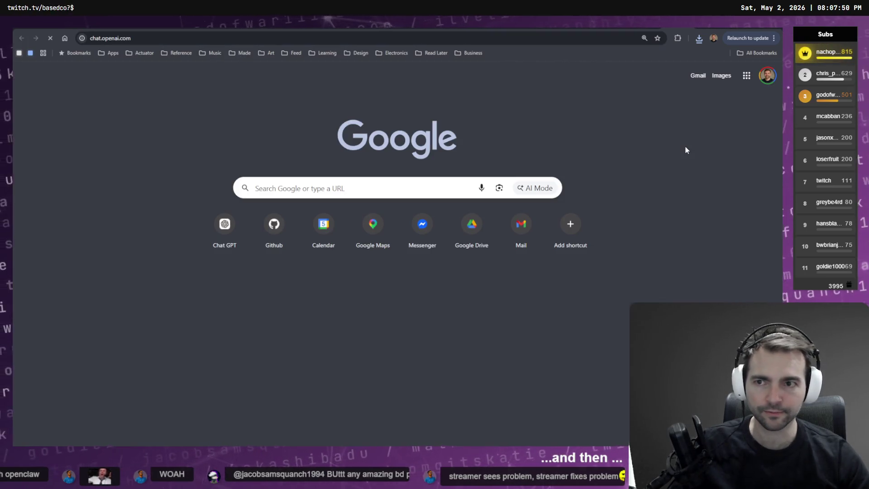
key(alt+Tab)
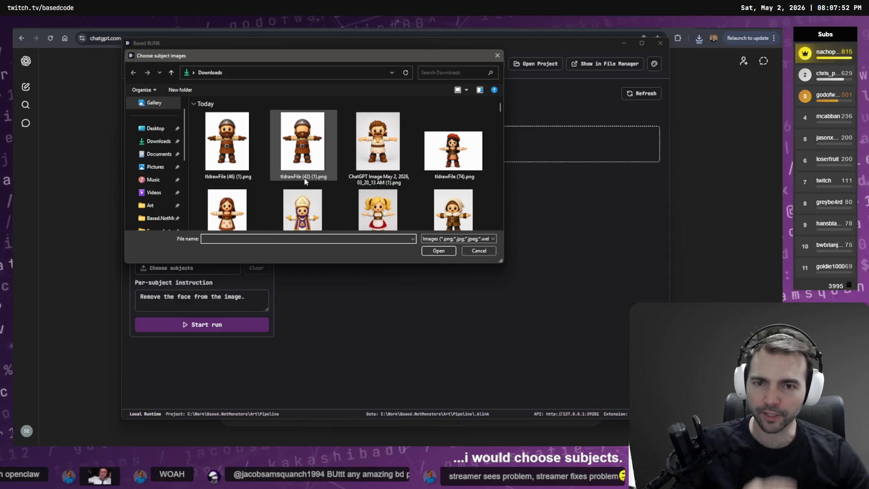
Select the 11 character images in Downloads as the run's subjects
click(377, 169)
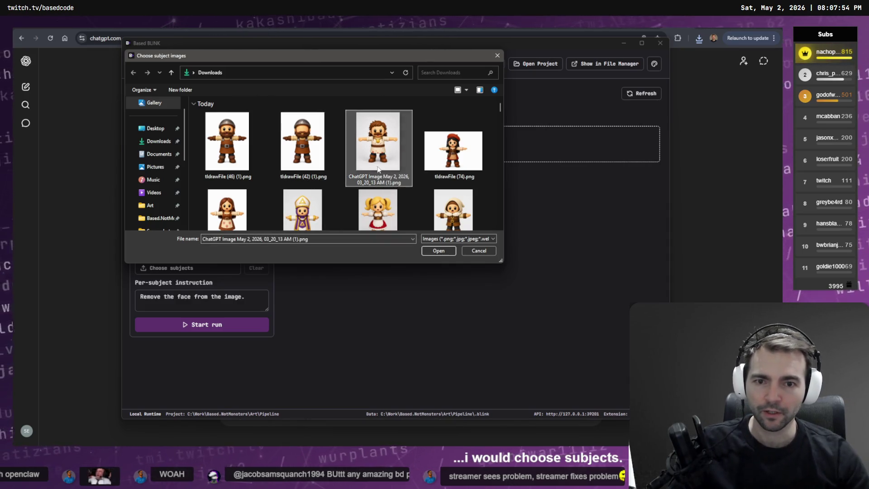
scroll(393, 190, down, 5)
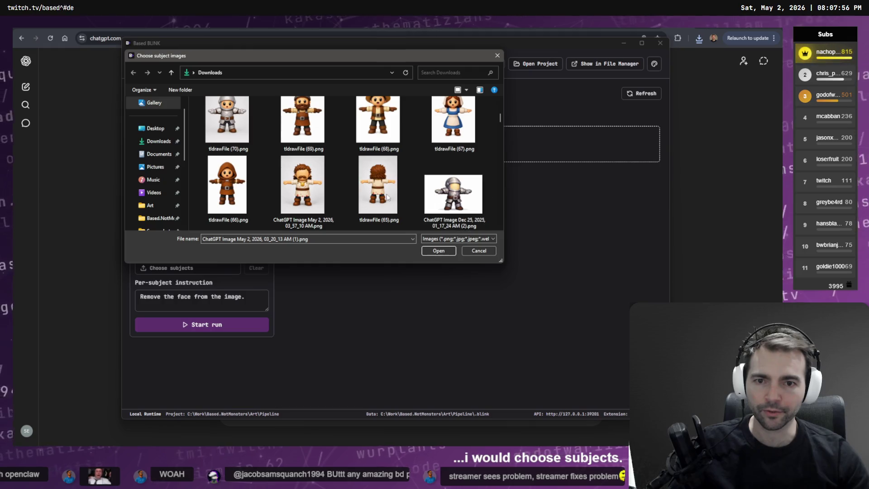
shift+click(233, 196)
scroll(247, 187, up, 6)
scroll(247, 187, down, 5)
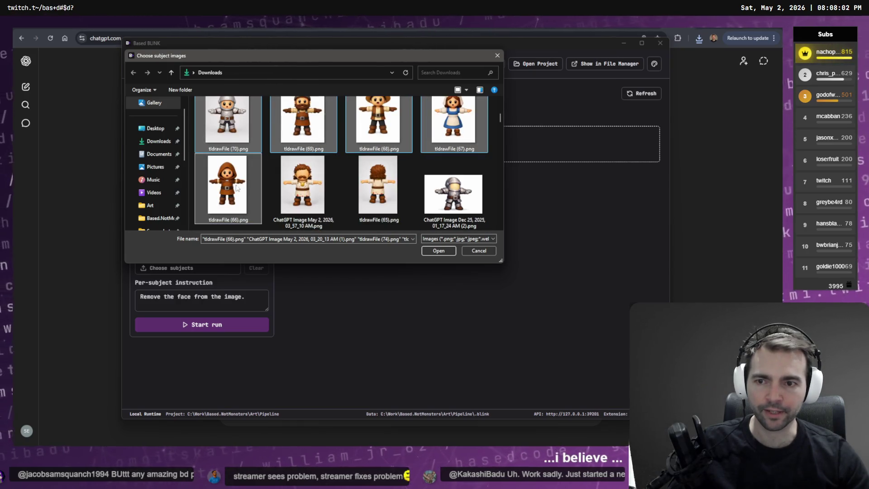
scroll(236, 186, up, 5)
scroll(359, 136, down, 3)
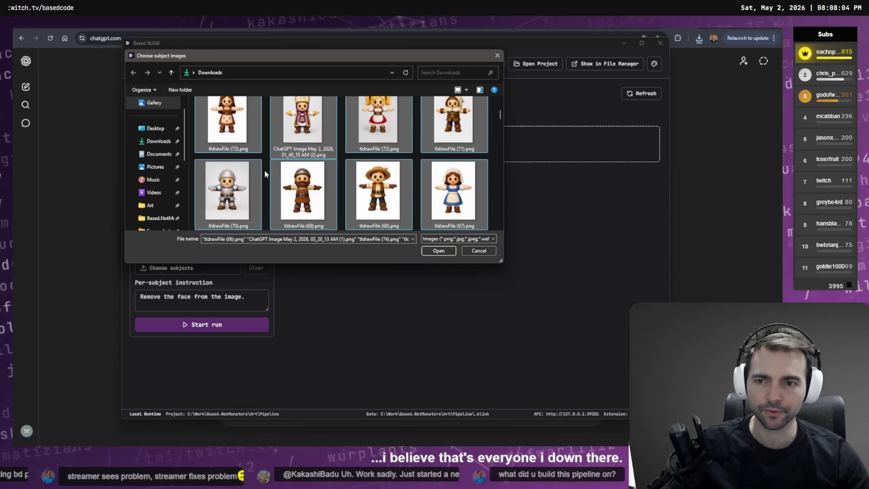
click(439, 251)
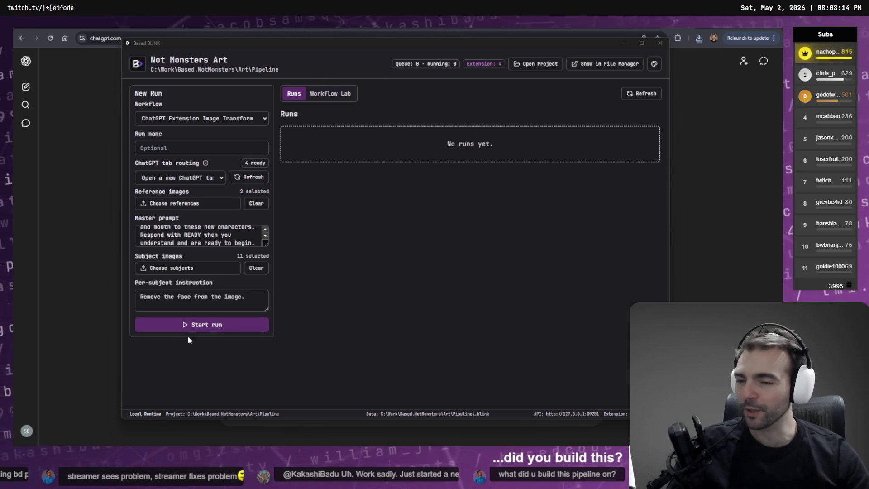
Start the run, bringing up Run Detail awaiting a ChatGPT tab check-in
click(211, 326)
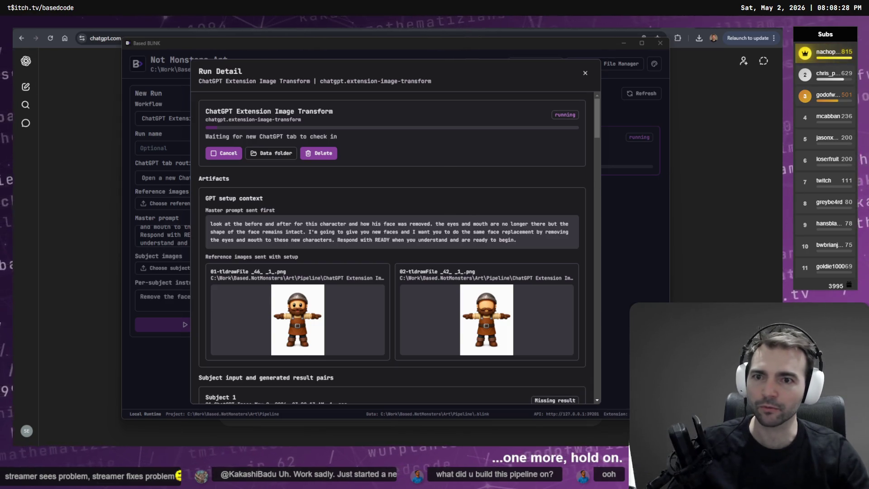
Close Run Detail and set ChatGPT tab routing to the refreshed 'ChatGPT (ready)' tab
click(727, 249)
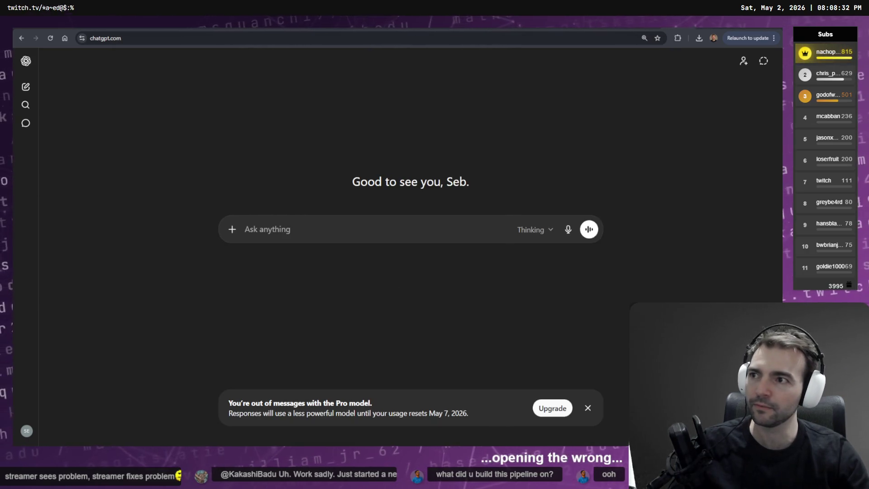
key(alt+Tab)
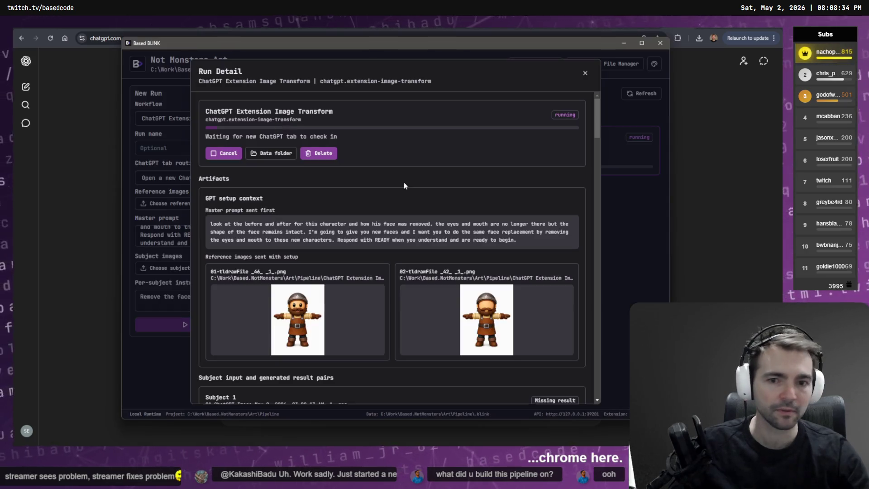
click(586, 73)
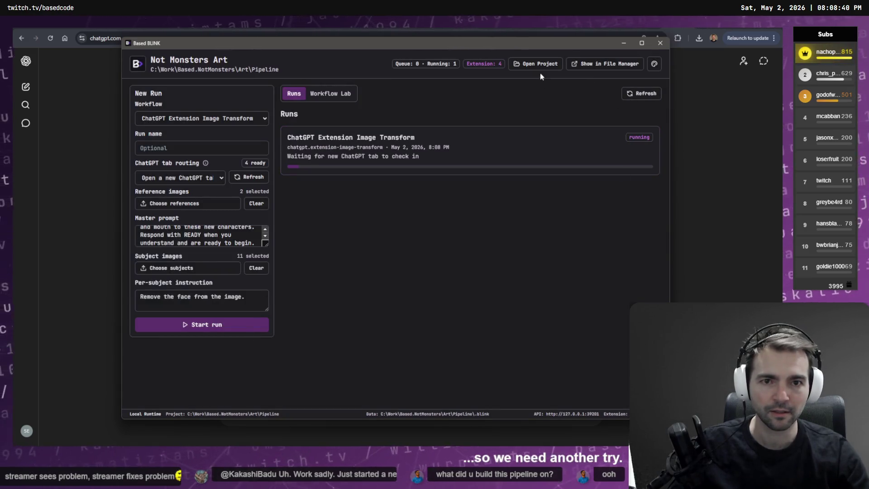
click(186, 147)
click(188, 179)
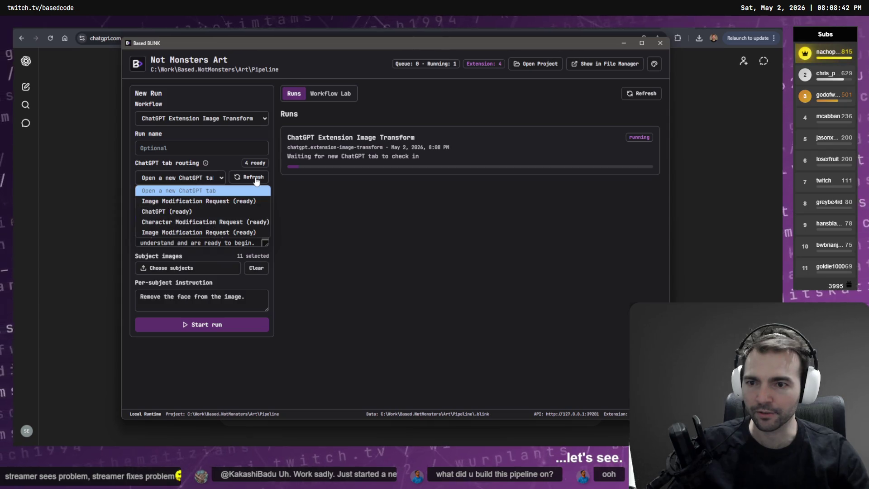
click(256, 179)
click(203, 176)
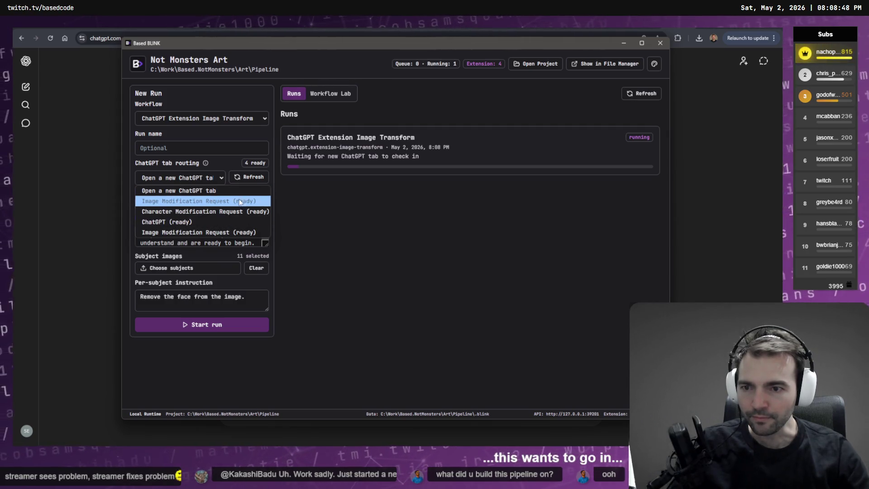
click(213, 222)
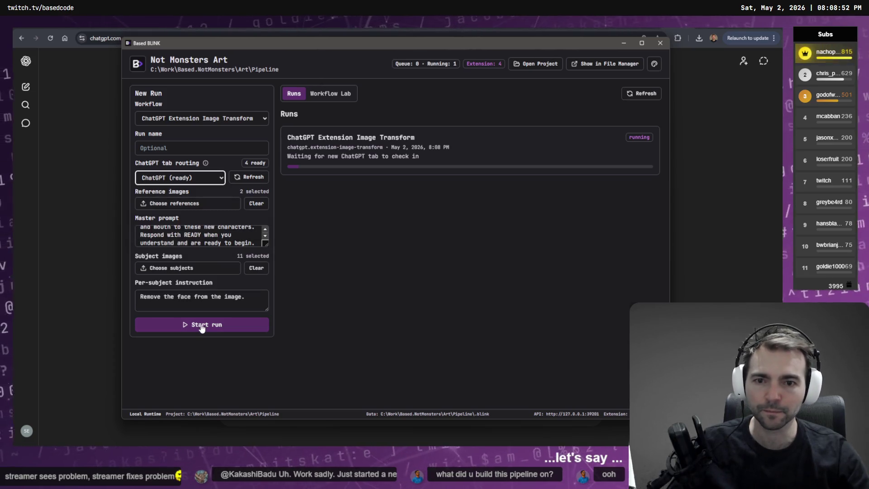
Start the run on the ready tab and drag Based BLINK right to uncover ChatGPT
click(202, 325)
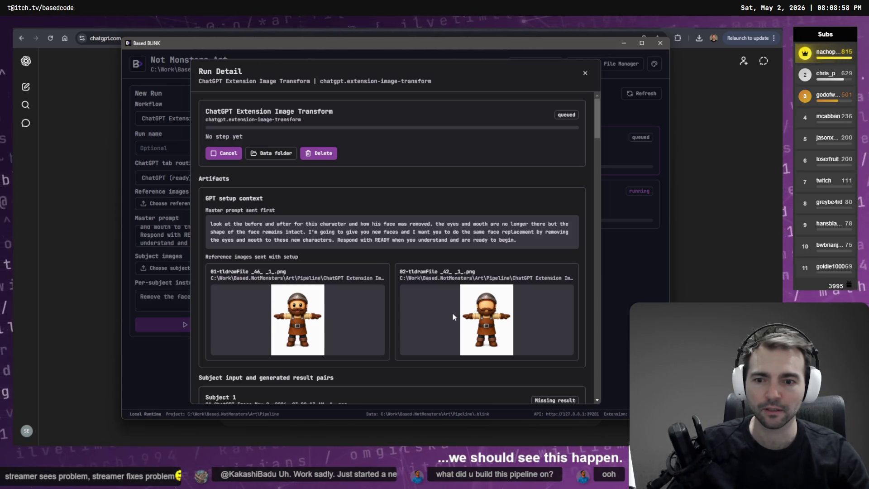
scroll(452, 313, down, 4)
scroll(461, 308, up, 5)
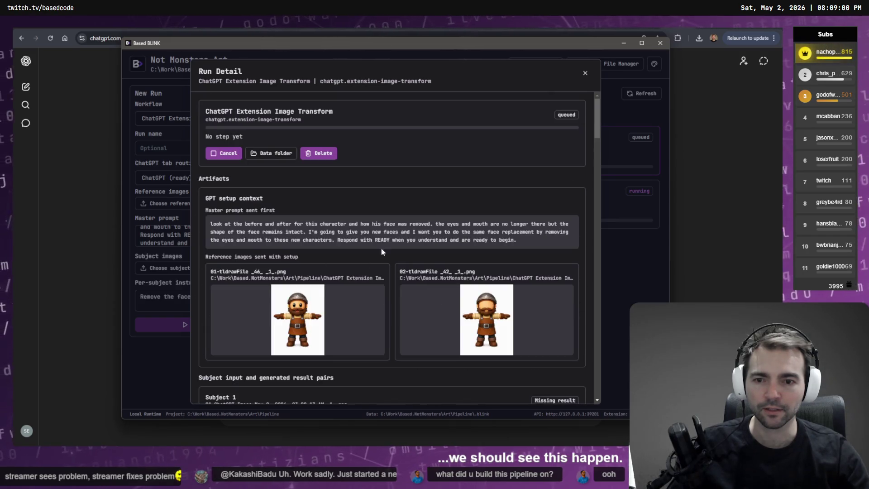
scroll(452, 249, down, 2)
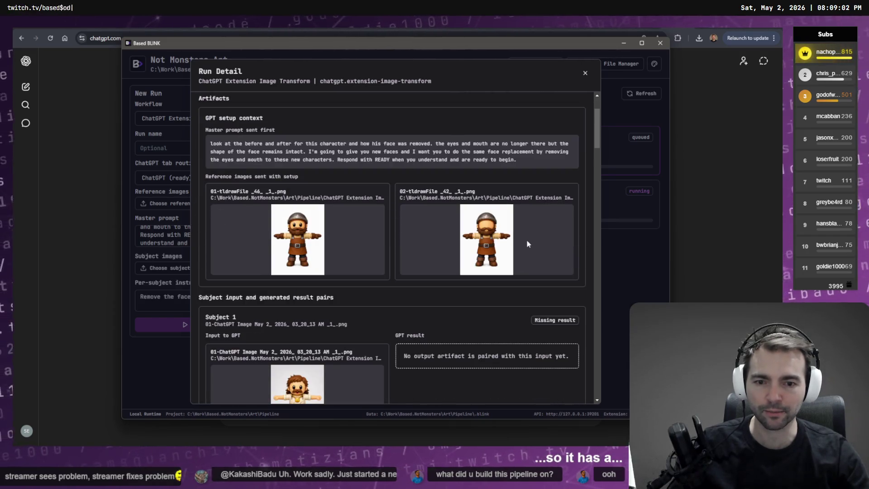
scroll(526, 242, down, 3)
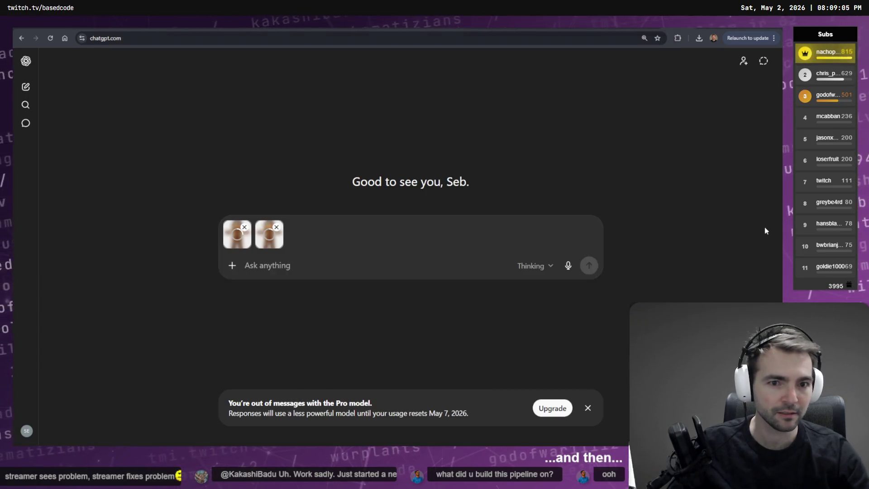
click(764, 227)
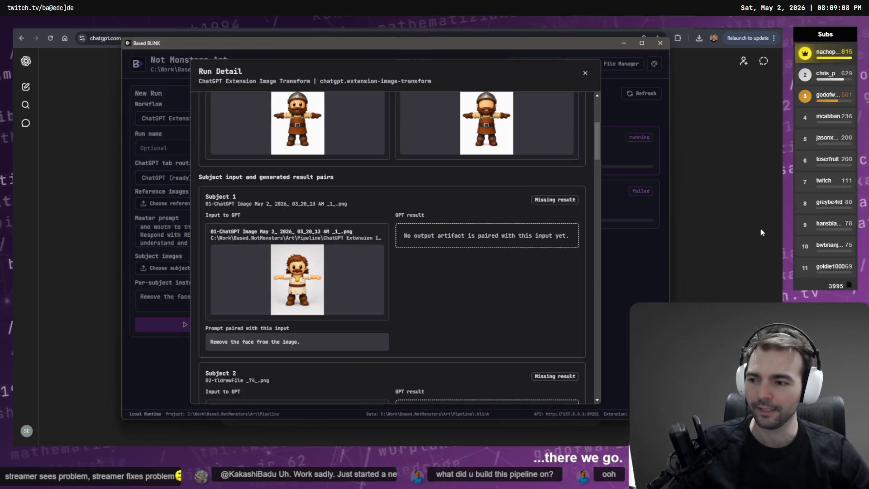
drag(287, 41, 480, 58)
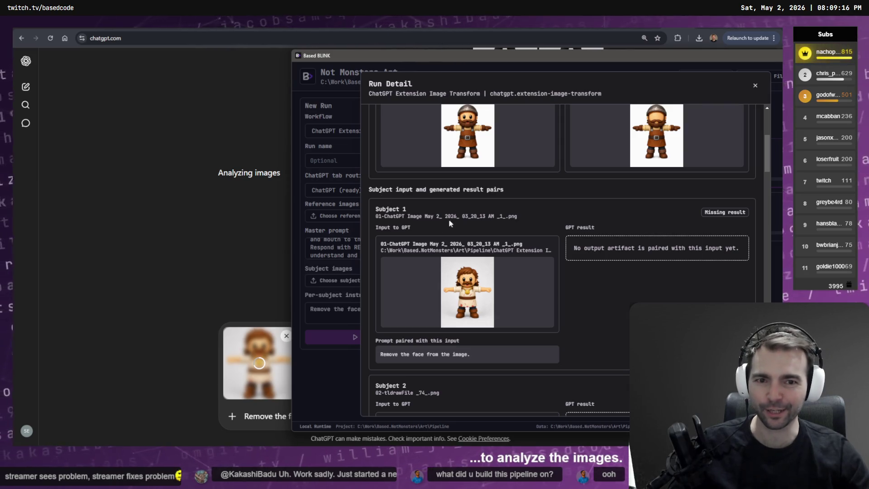
Shift Based BLINK aside to follow the first faceless image generating, then bring ChatGPT forward
scroll(487, 200, down, 10)
scroll(498, 236, up, 3)
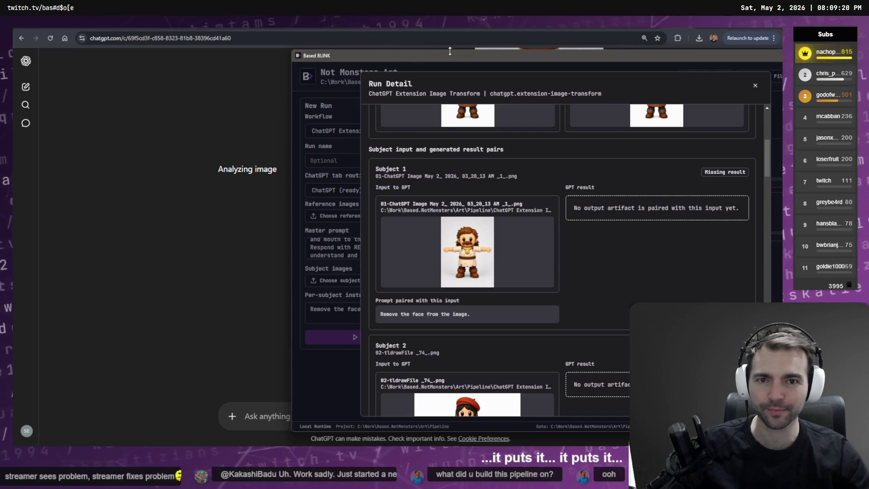
drag(452, 57, 364, 48)
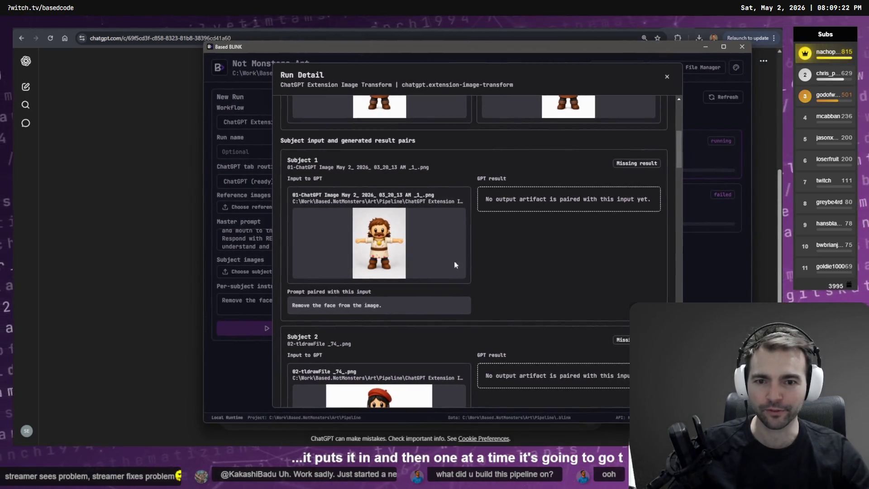
drag(437, 56, 526, 60)
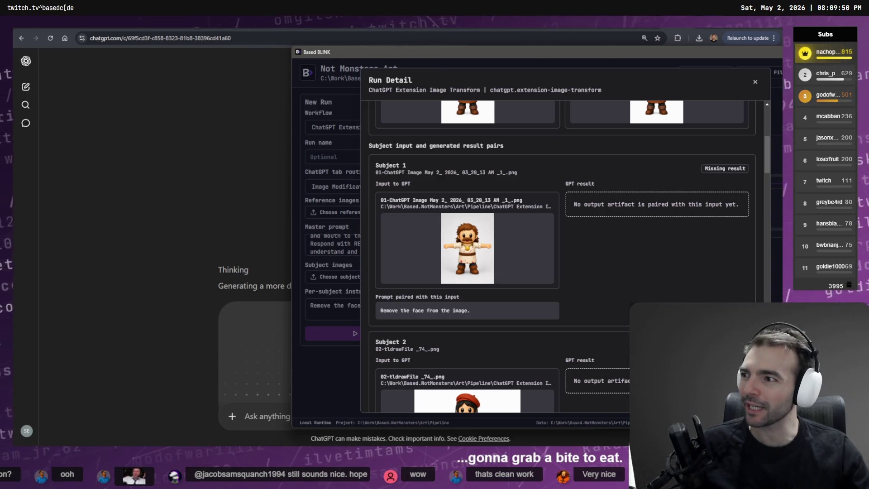
drag(423, 52, 301, 50)
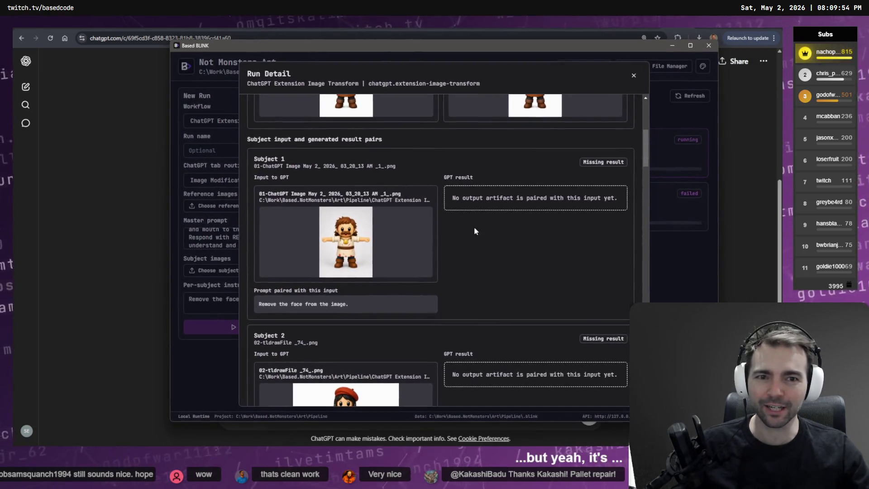
scroll(474, 227, up, 3)
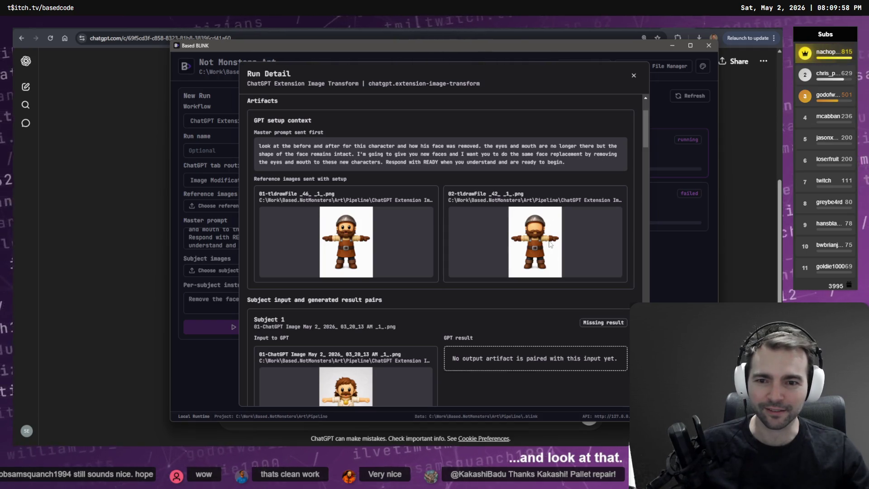
scroll(431, 254, down, 3)
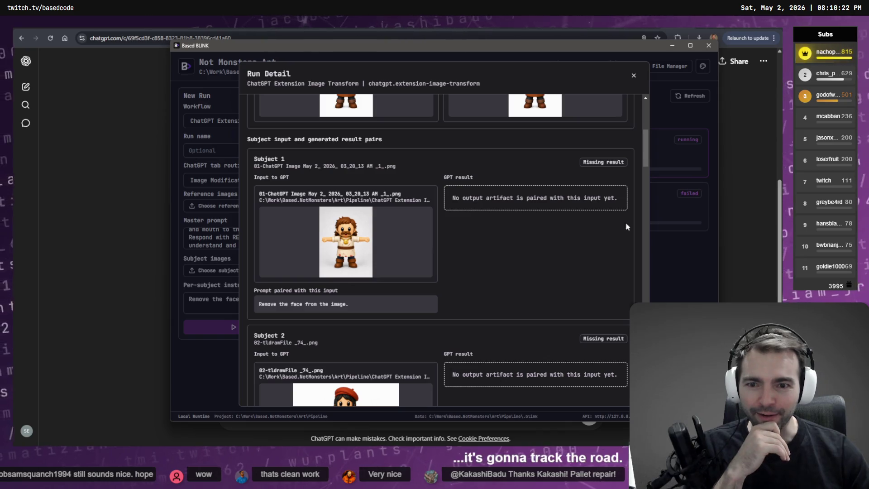
scroll(581, 245, up, 5)
scroll(579, 249, down, 5)
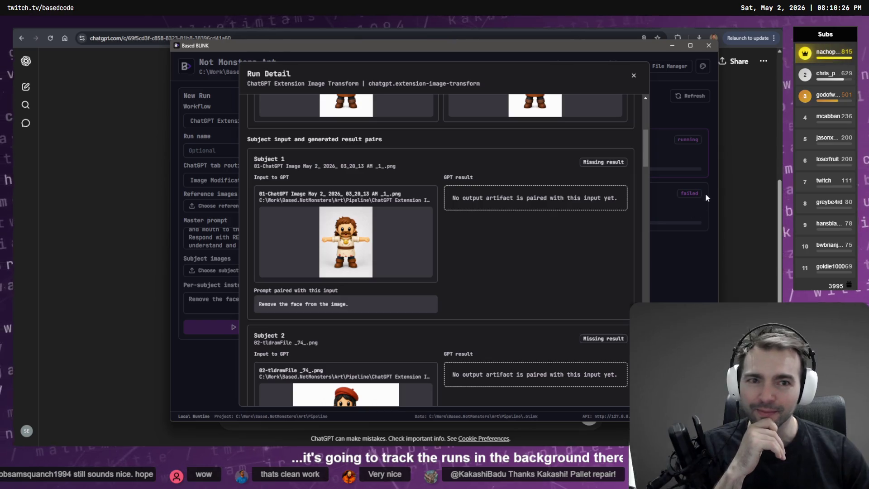
click(757, 224)
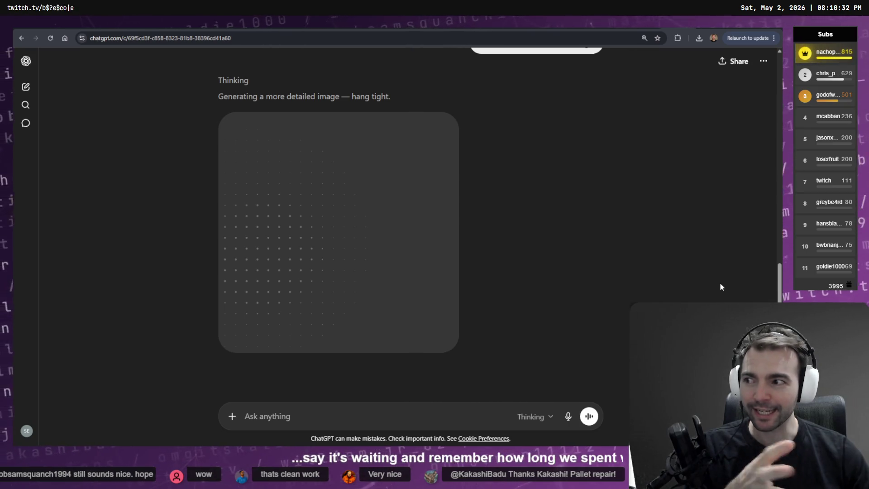
Paste the next character image into ChatGPT with the prompt 'Remove the face from the image.'
key(alt+Tab)
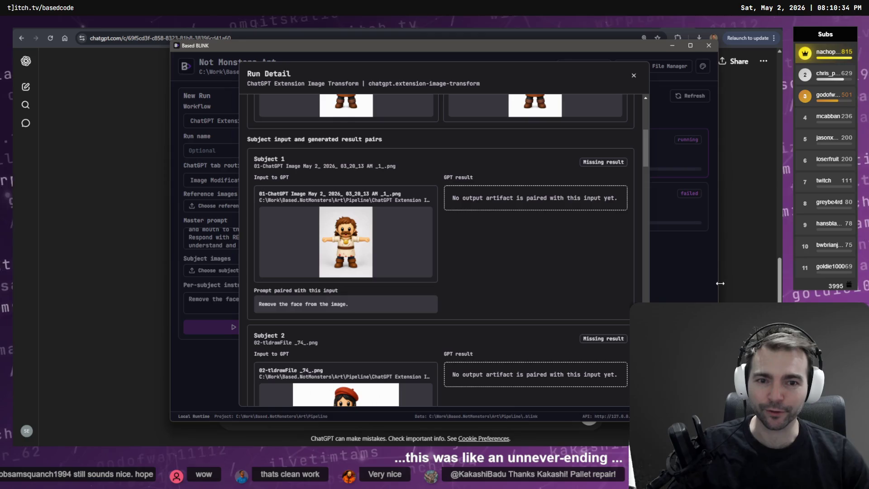
key(alt+Tab)
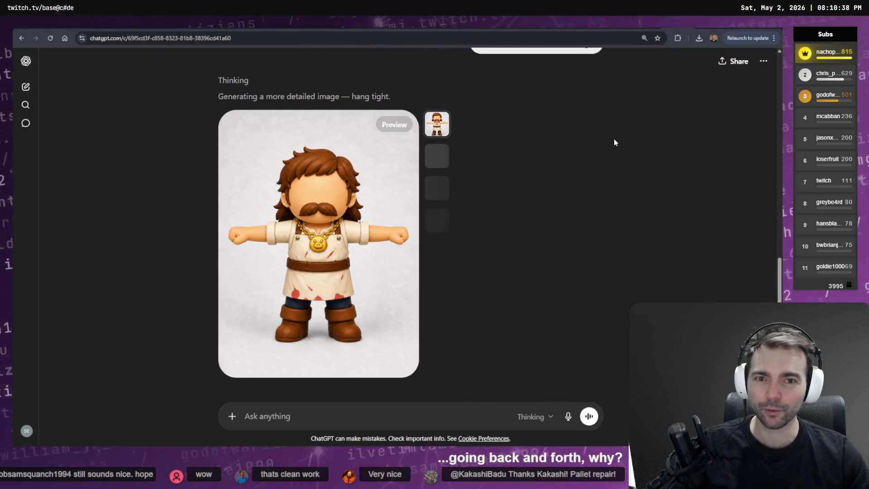
key(ctrl+v)
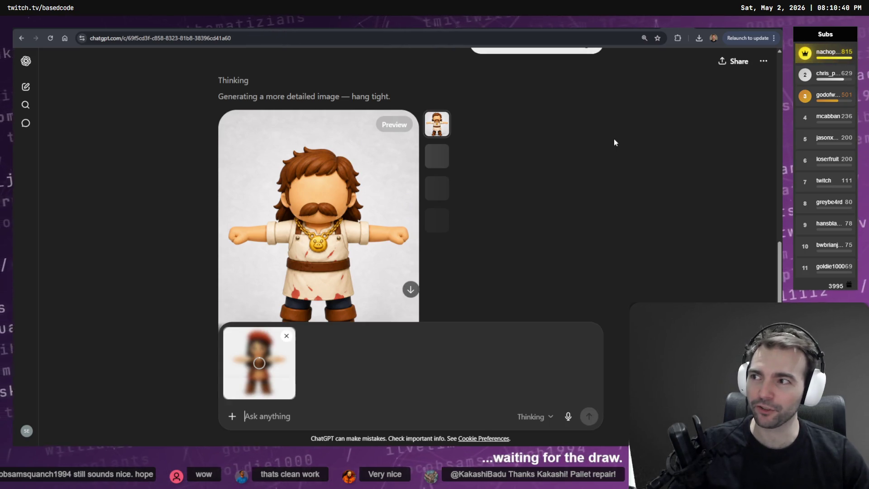
text(Remove the face from the image.)
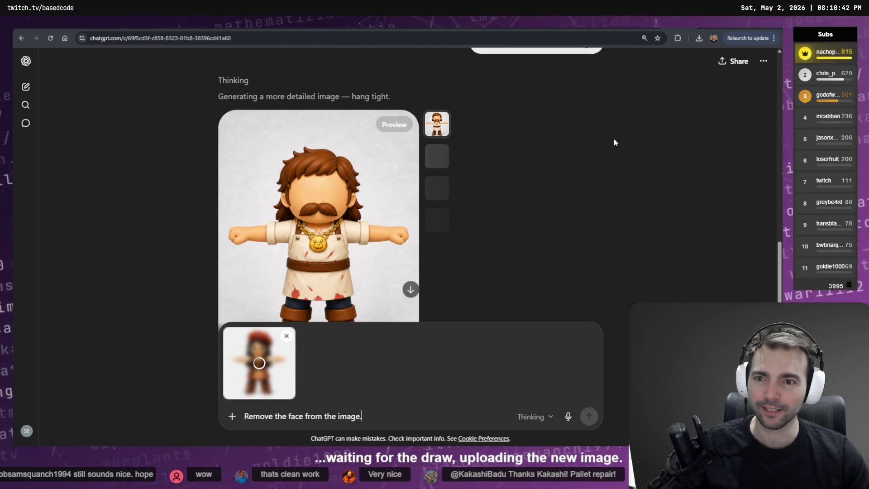
key(alt+Tab)
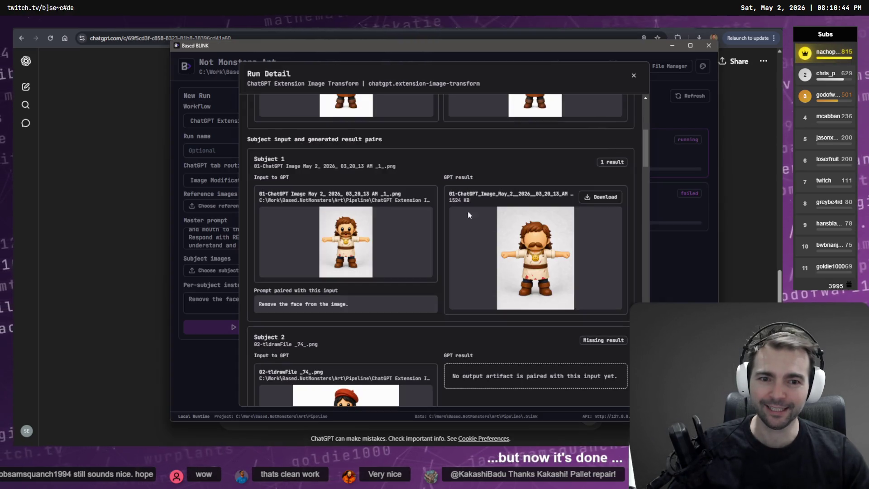
scroll(532, 261, down, 5)
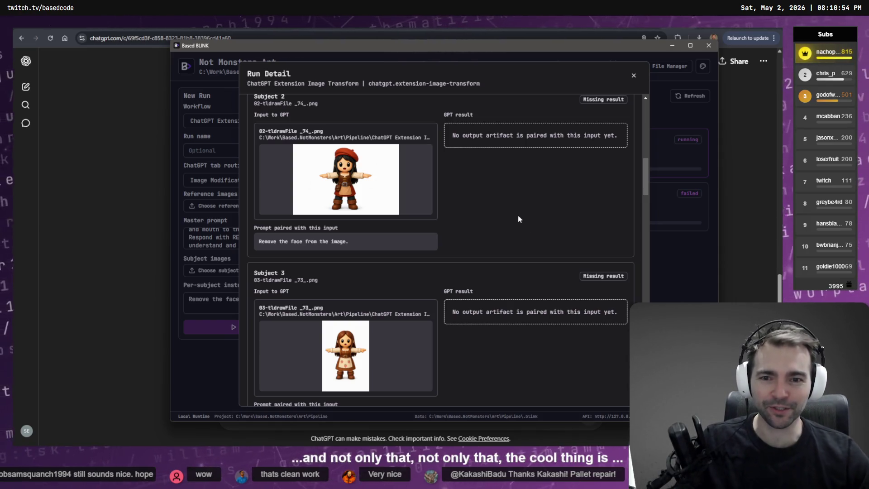
click(666, 281)
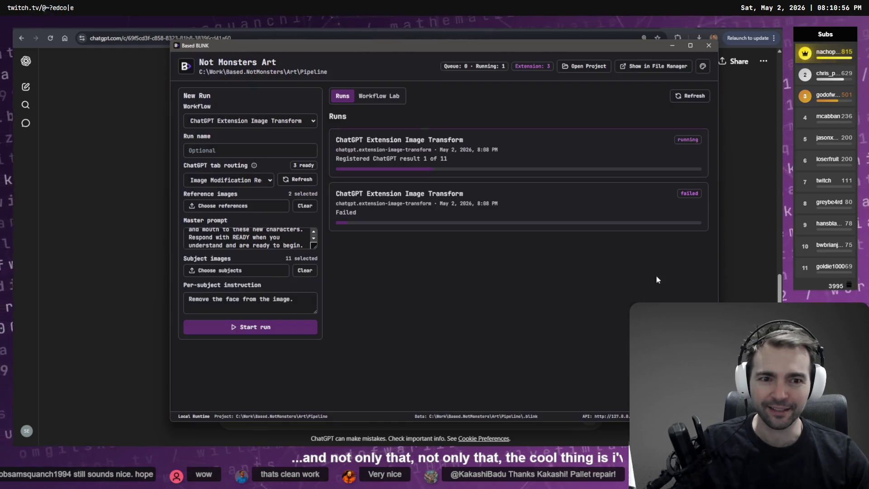
click(379, 99)
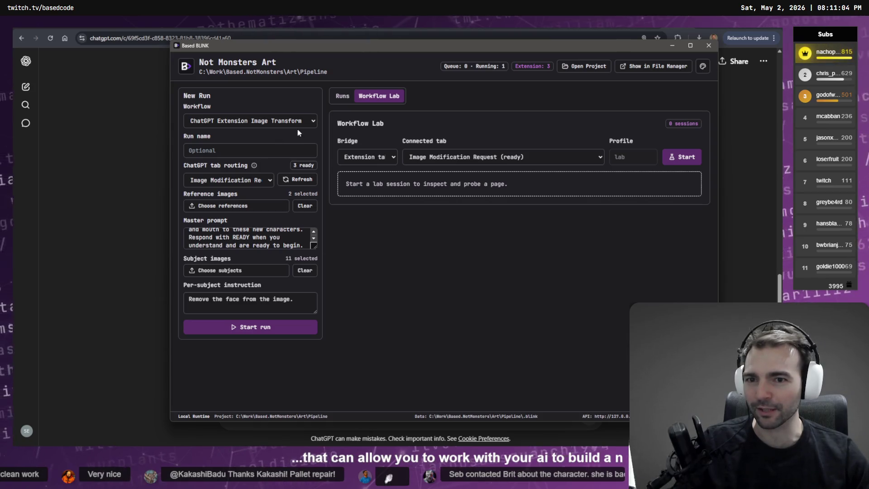
click(313, 121)
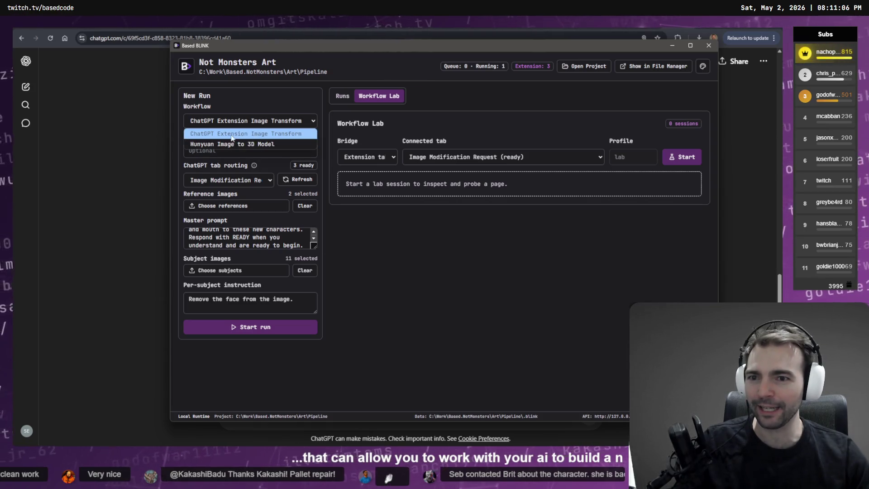
click(526, 297)
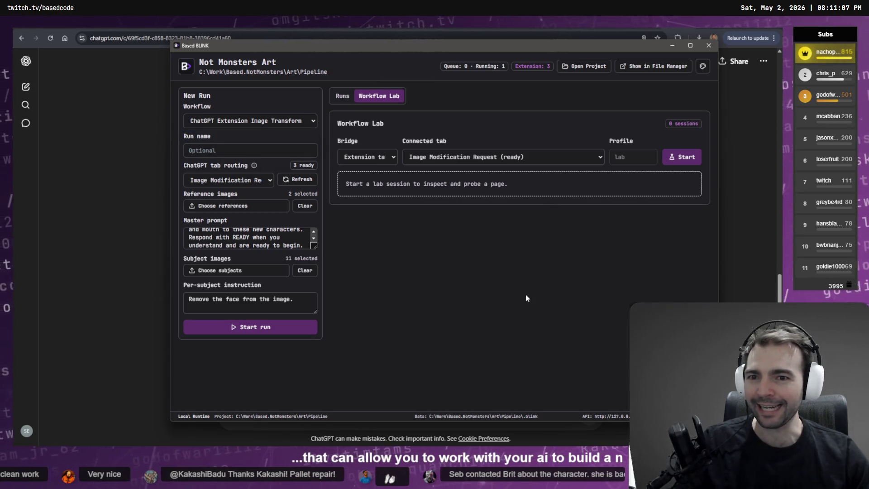
click(352, 99)
click(536, 152)
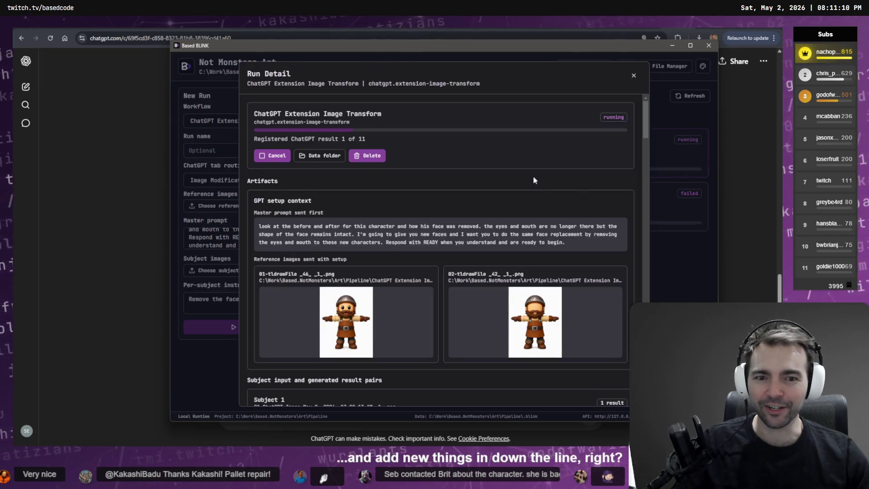
Review the run's results and events, then open its data folder
scroll(536, 170, down, 10)
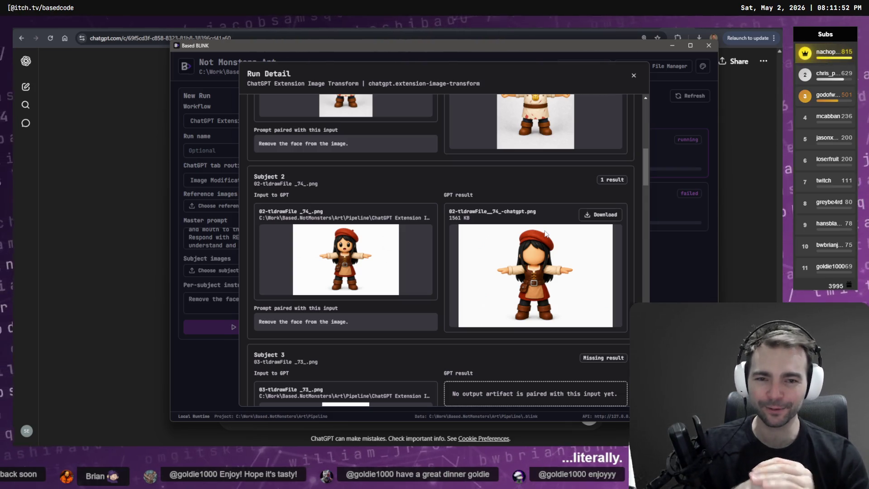
scroll(545, 233, up, 10)
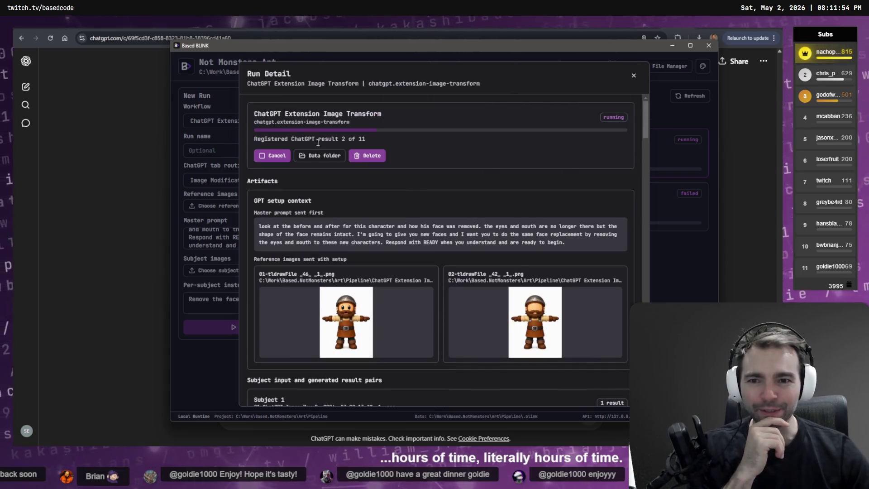
scroll(450, 176, down, 20)
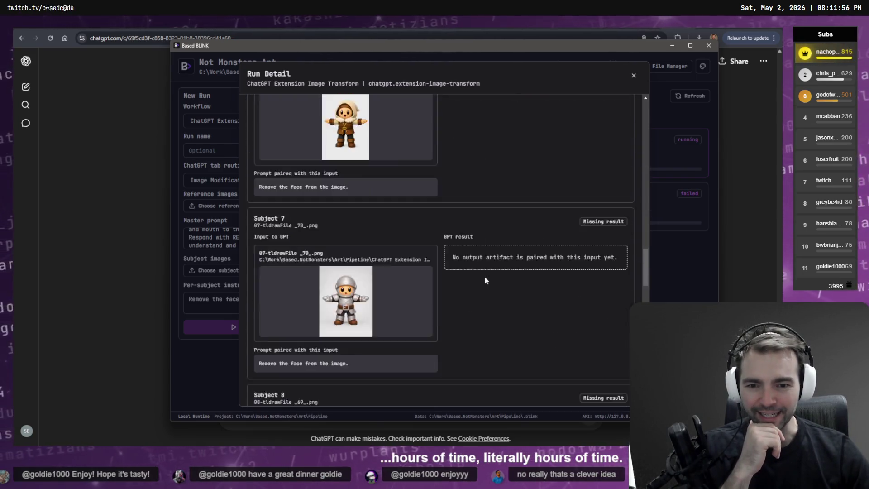
scroll(486, 280, down, 15)
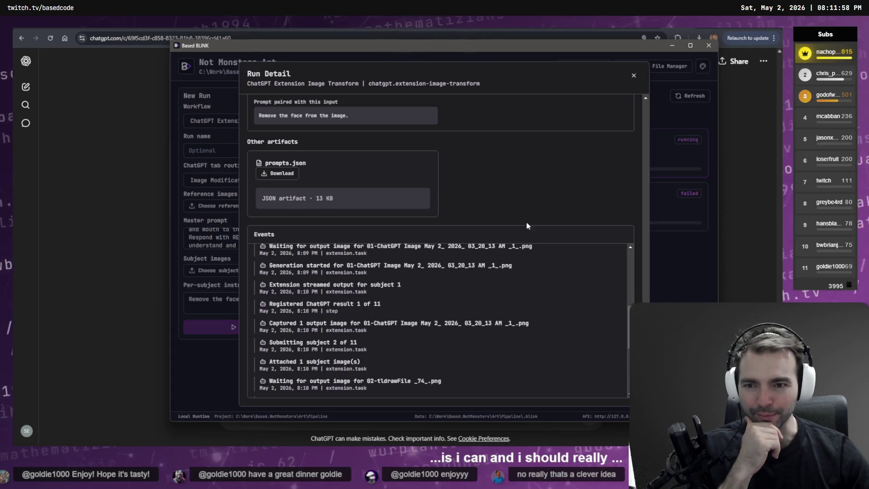
scroll(528, 226, up, 20)
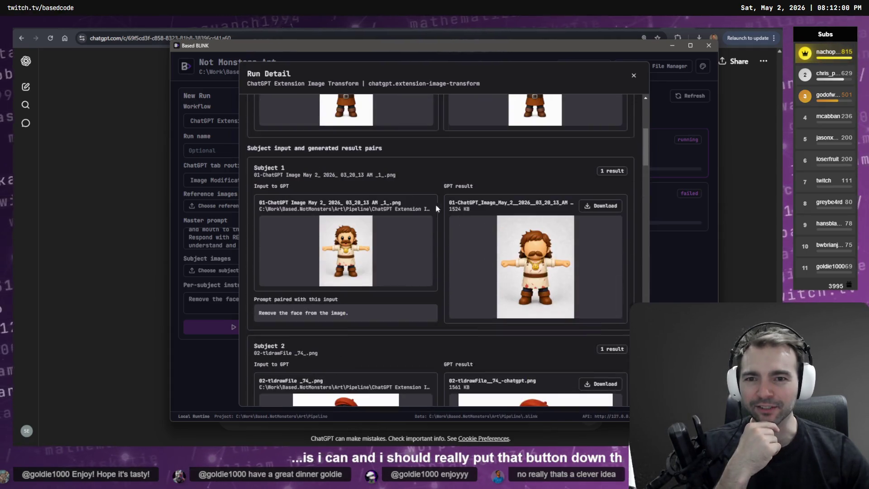
scroll(434, 205, up, 10)
click(320, 158)
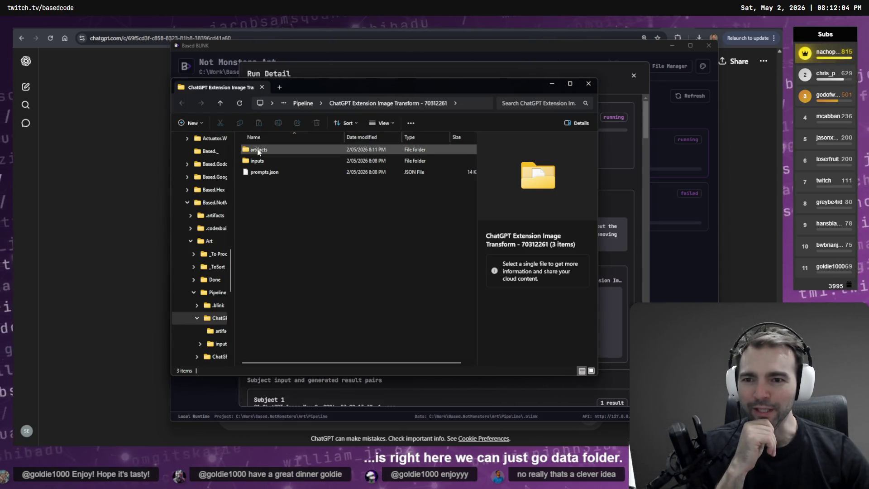
Look into the inputs folder's subjectImages, then open the run's artifacts folder
double_click(258, 161)
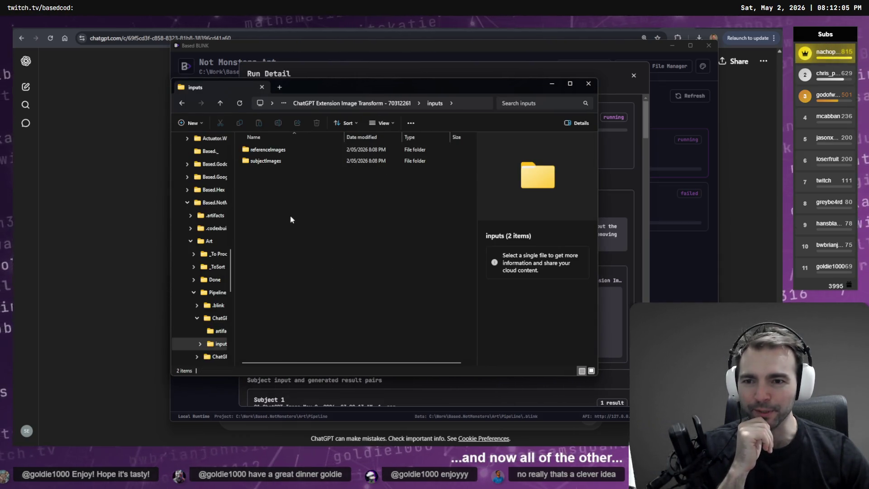
click(263, 160)
click(326, 103)
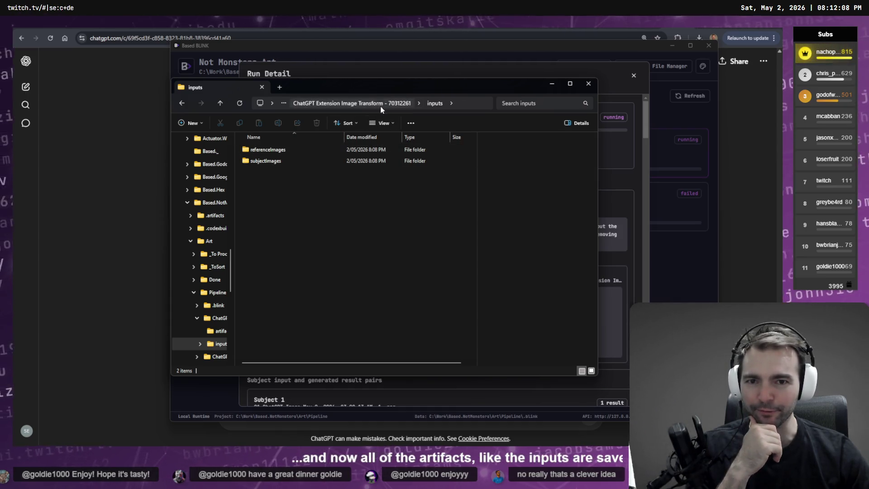
double_click(277, 154)
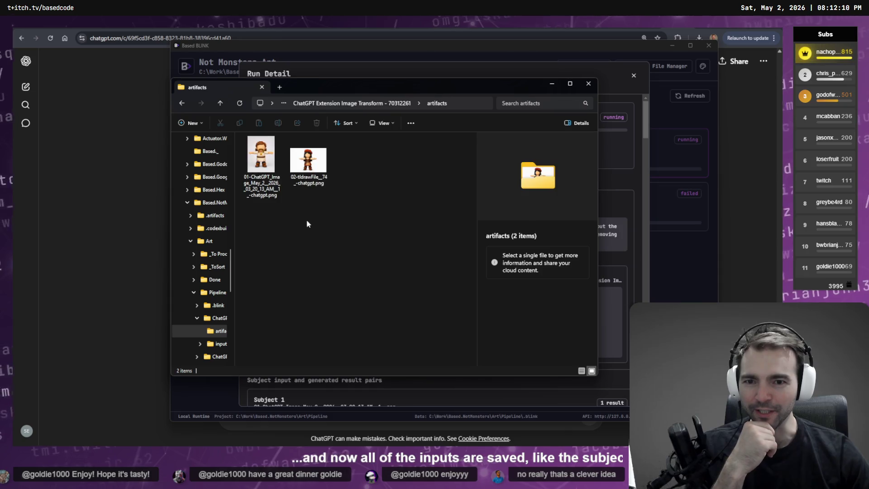
Preview and select the two generated PNGs, then close File Explorer
click(304, 174)
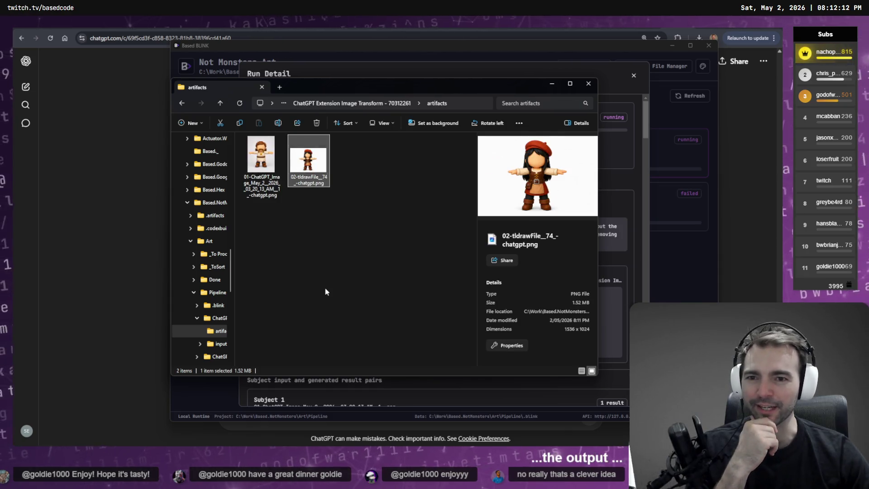
click(325, 291)
mouse_move(340, 286)
mouse_down()
mouse_move(295, 214)
mouse_move(296, 231)
mouse_up()
key(ctrl+a)
click(308, 253)
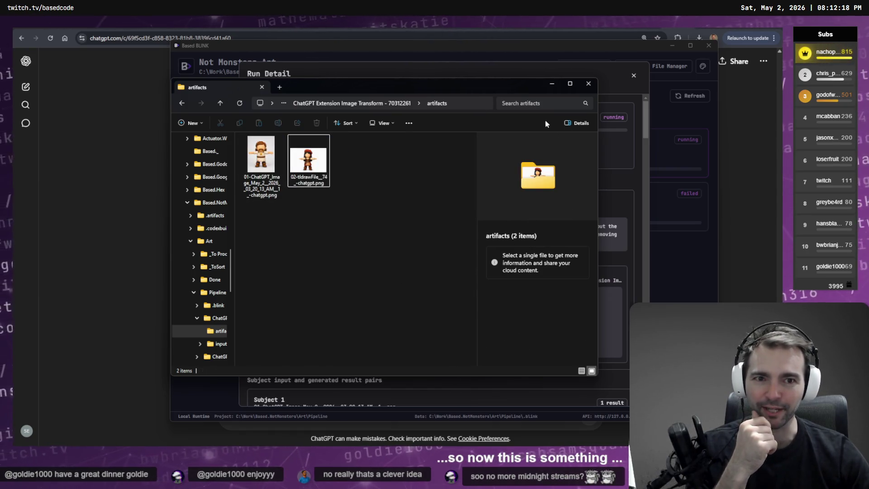
click(588, 83)
scroll(469, 357, down, 10)
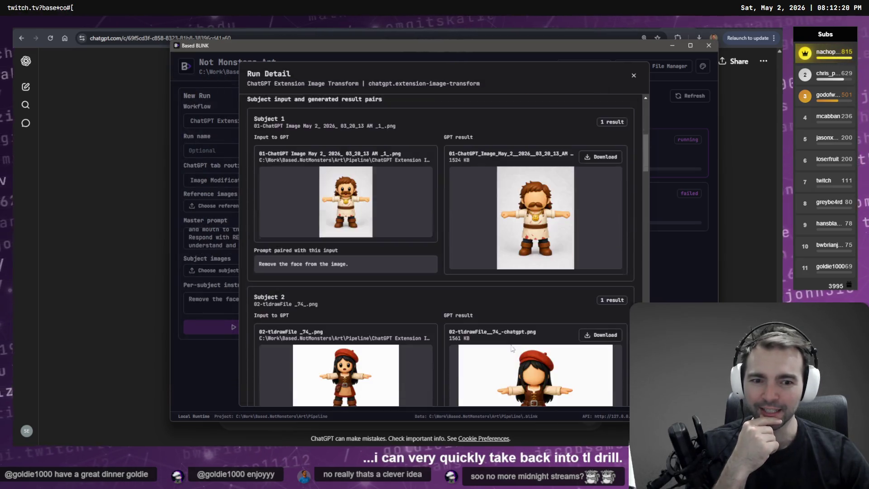
Check Subjects 1–3 and ChatGPT's generation until Subject 3 shows its faceless result
scroll(516, 332, down, 3)
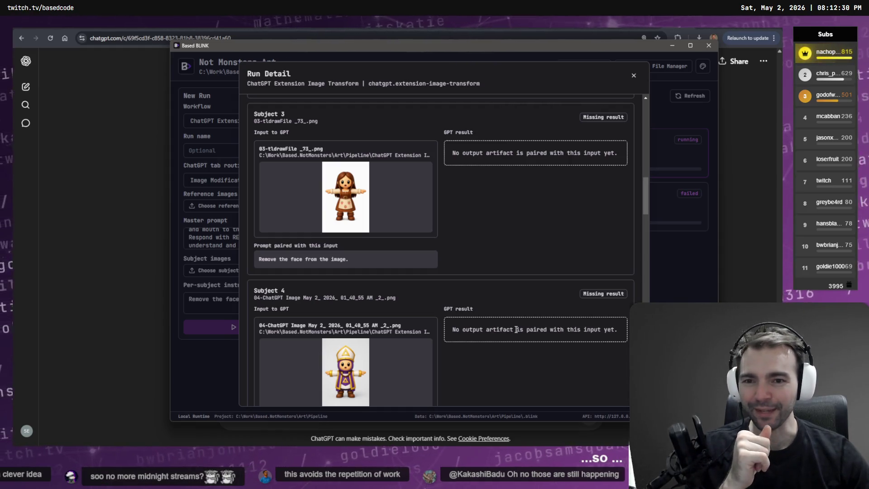
scroll(441, 344, down, 15)
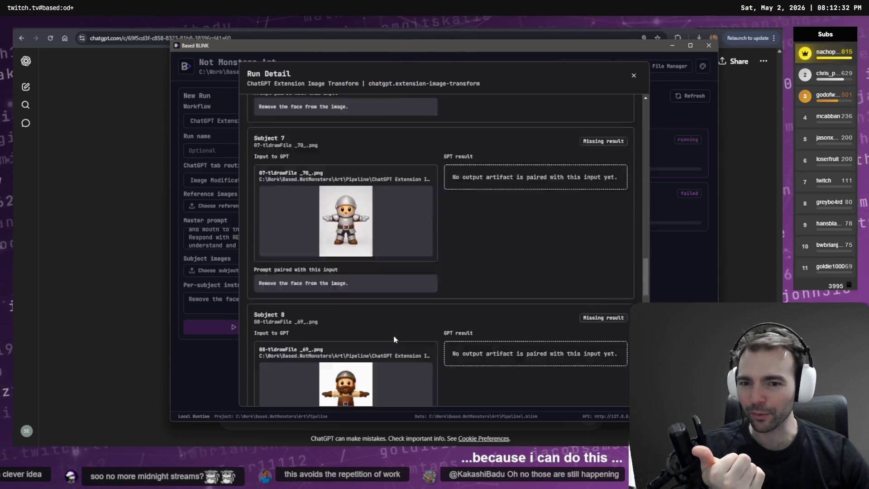
scroll(394, 337, down, 10)
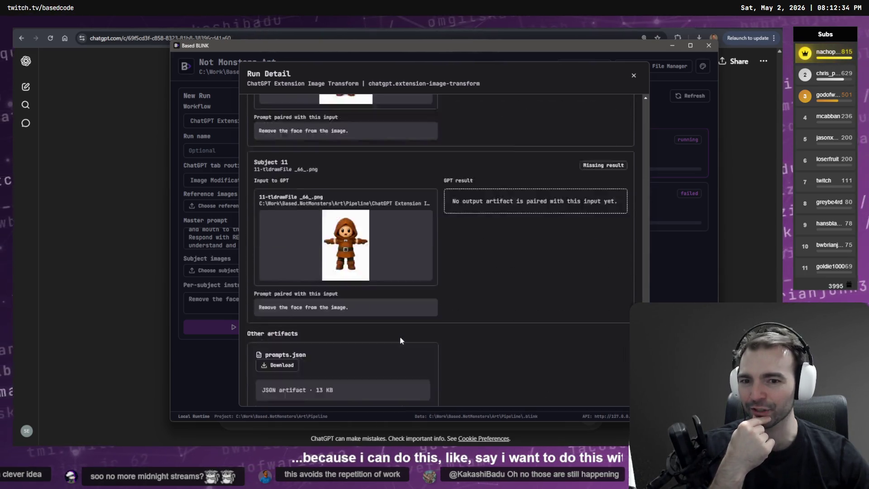
scroll(442, 333, up, 10)
scroll(531, 209, up, 10)
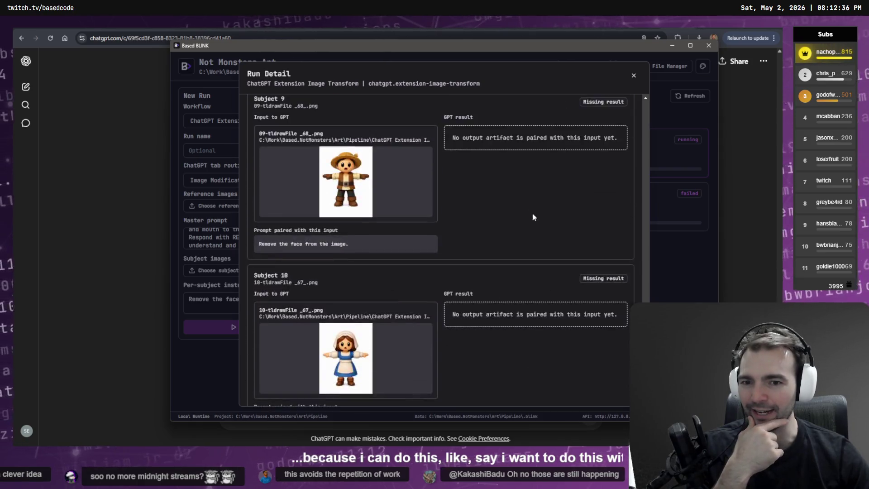
scroll(570, 292, up, 18)
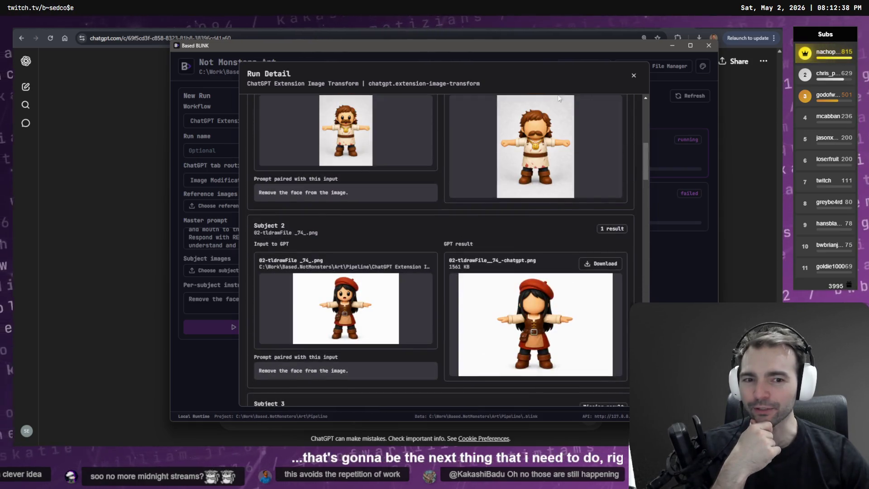
scroll(569, 365, down, 5)
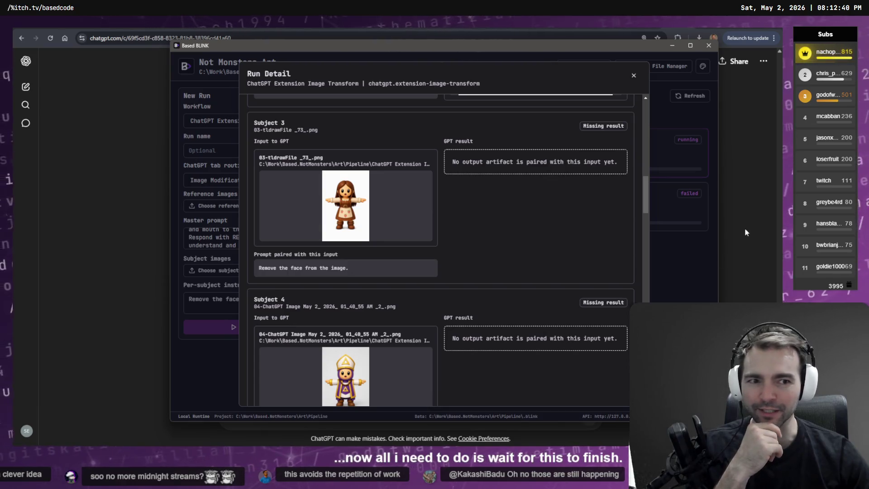
click(745, 228)
scroll(737, 231, down, 5)
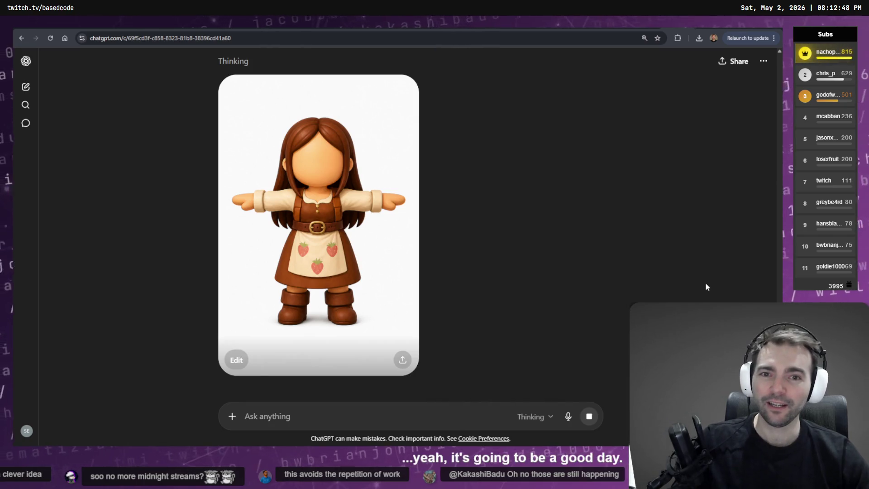
key(alt+Tab)
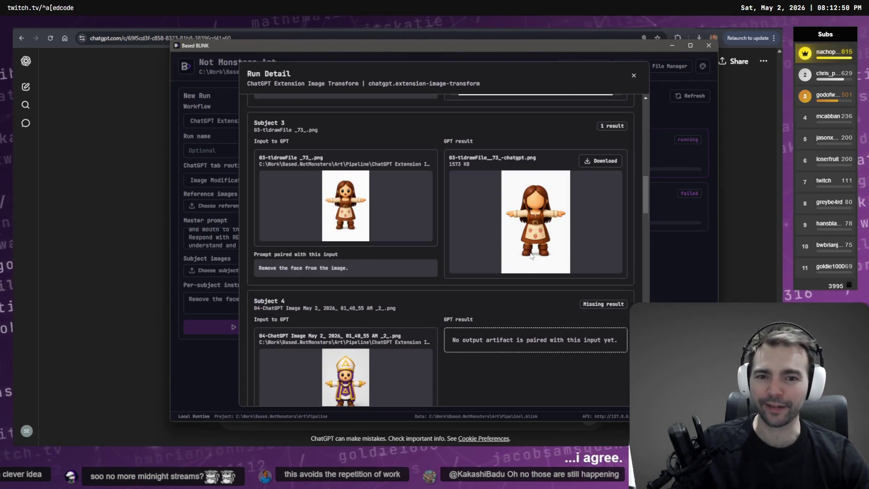
scroll(532, 256, up, 5)
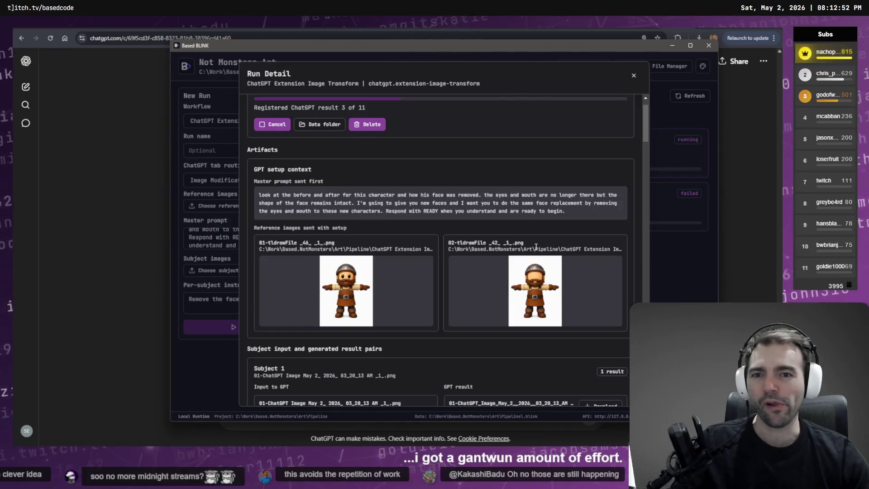
scroll(536, 246, down, 4)
scroll(536, 250, up, 3)
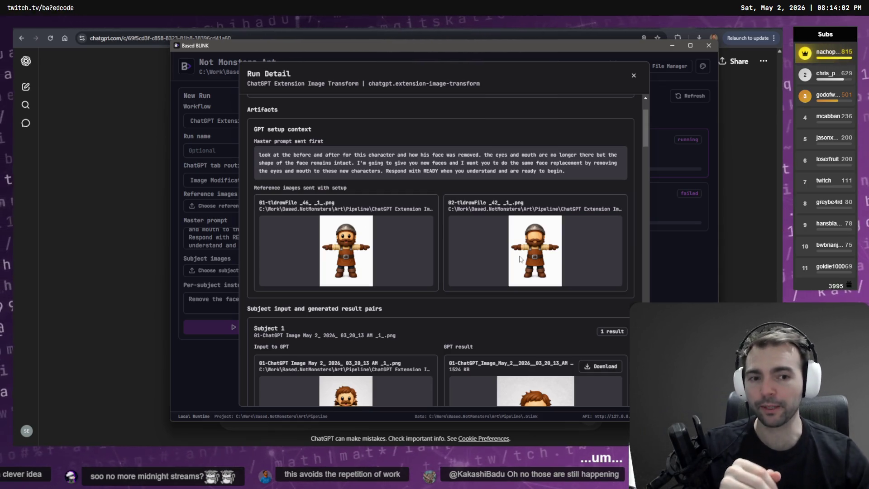
Scroll down to Subjects 4–6 and wait for Subject 4's faceless result
scroll(521, 259, down, 15)
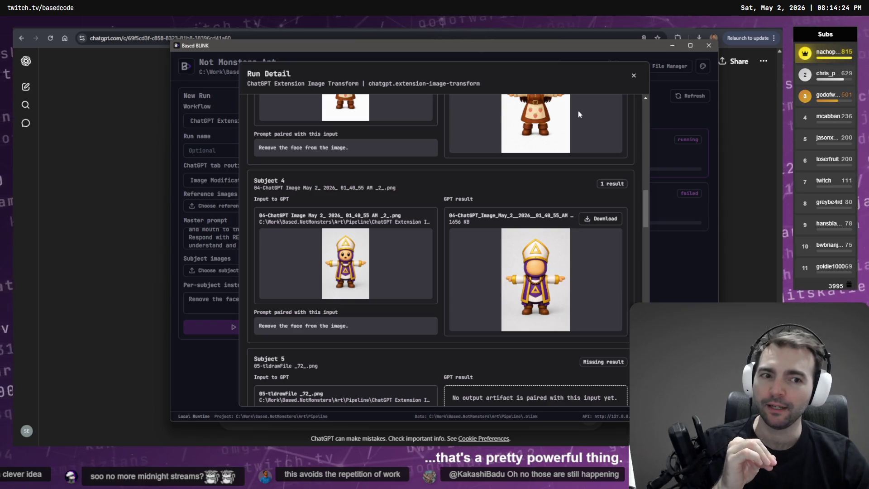
scroll(563, 158, down, 4)
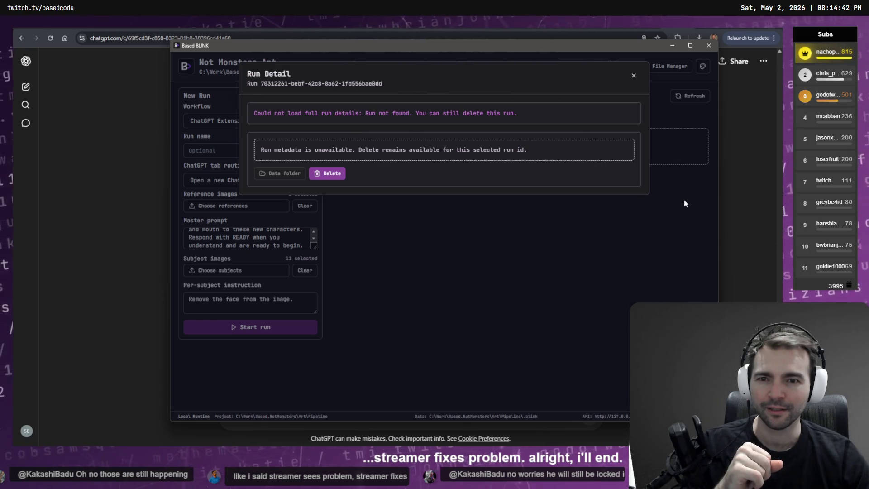
Close the failed run details and check on the ChatGPT page
click(633, 76)
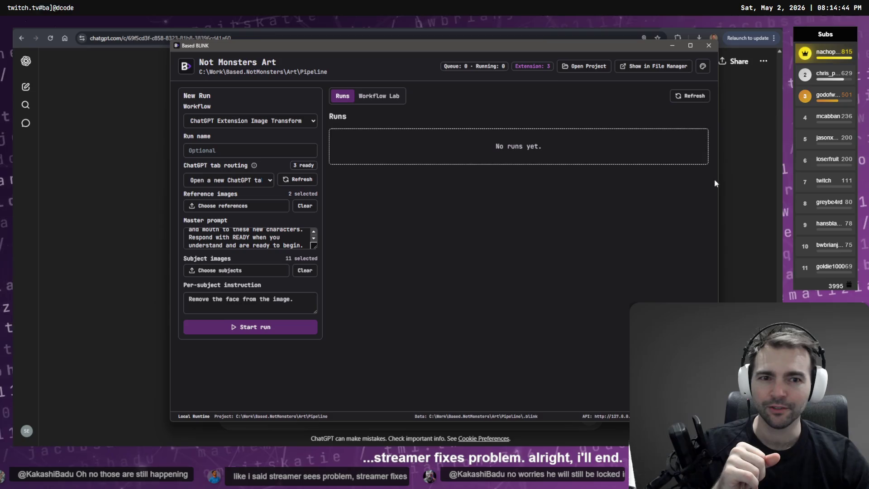
click(735, 156)
scroll(727, 173, down, 2)
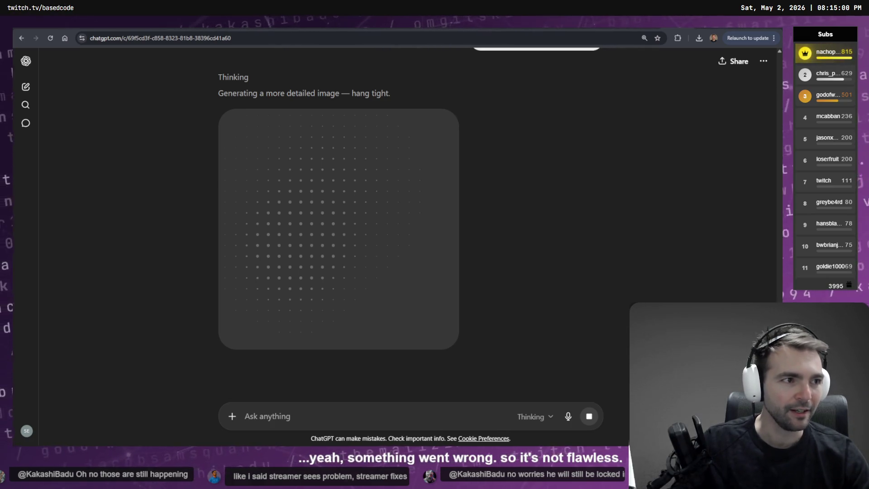
Return to Based BLINK's project start screen and begin renaming Not Monsters Art
key(alt+Tab)
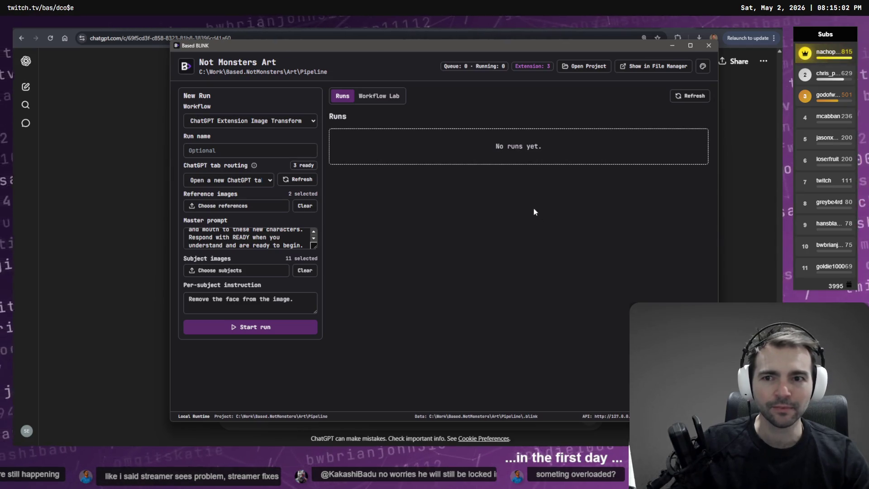
click(601, 73)
click(602, 379)
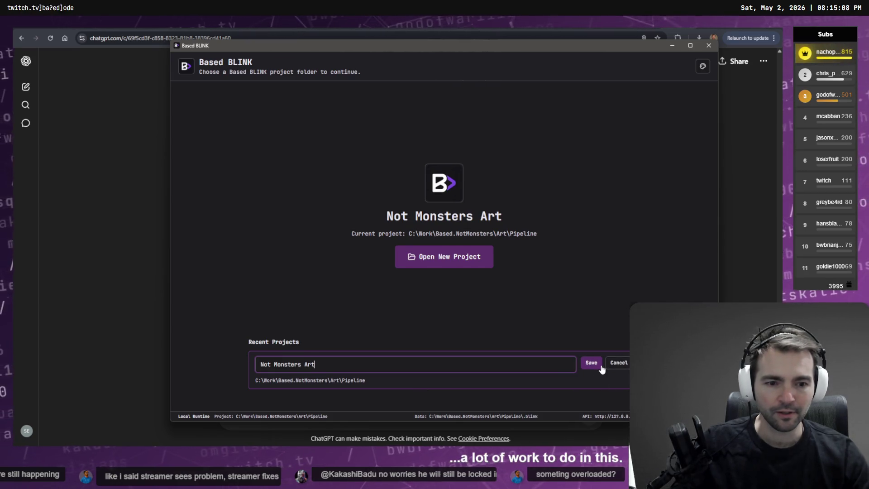
Cancel the rename and reopen Not Monsters Art from Recent Projects
click(619, 363)
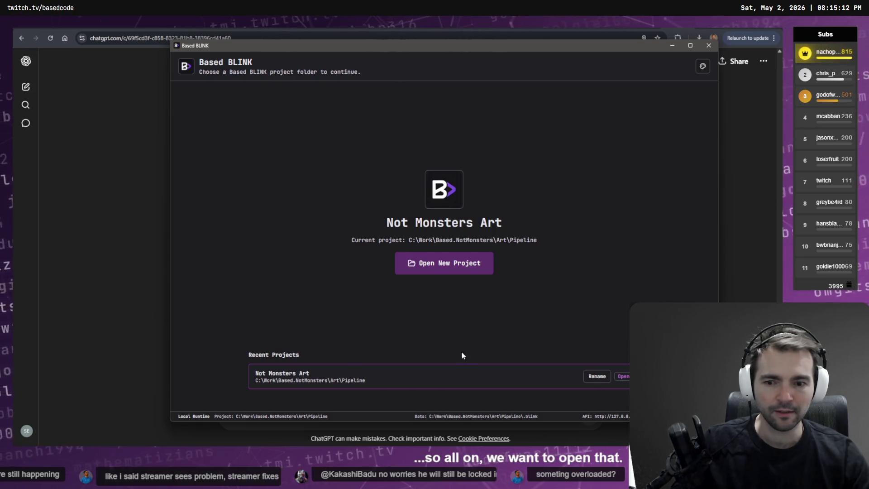
click(292, 377)
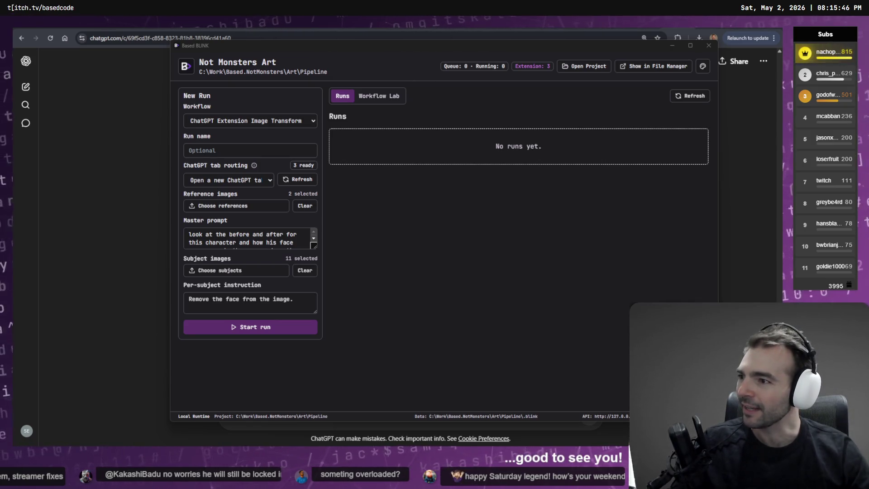
click(607, 165)
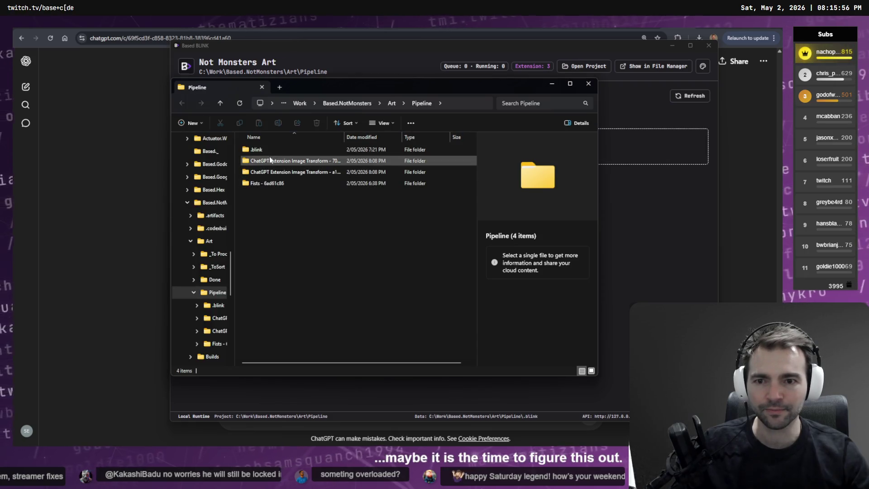
click(265, 161)
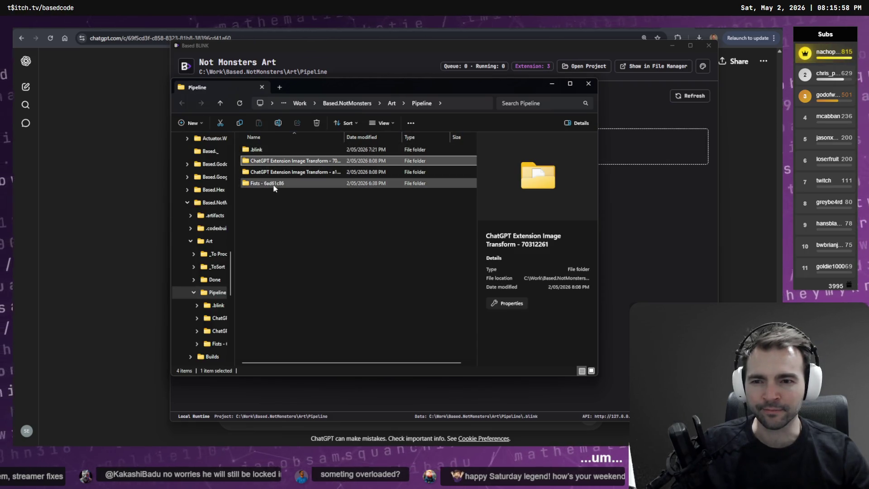
double_click(275, 184)
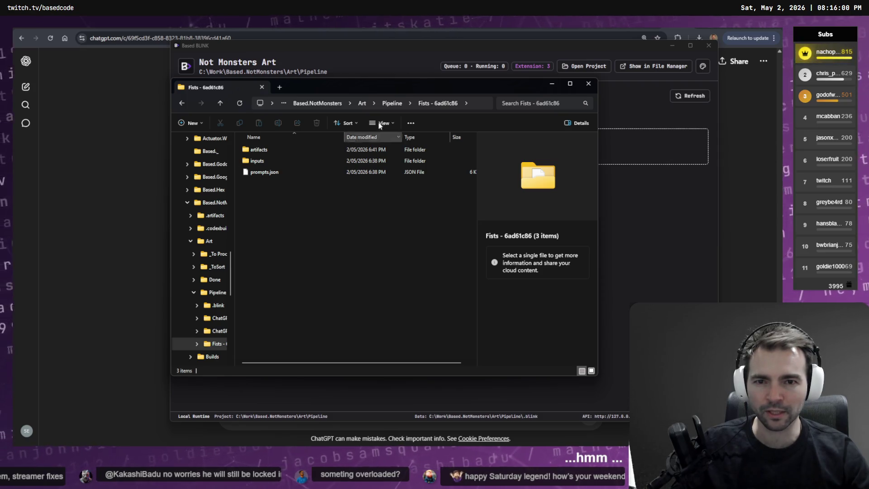
click(390, 104)
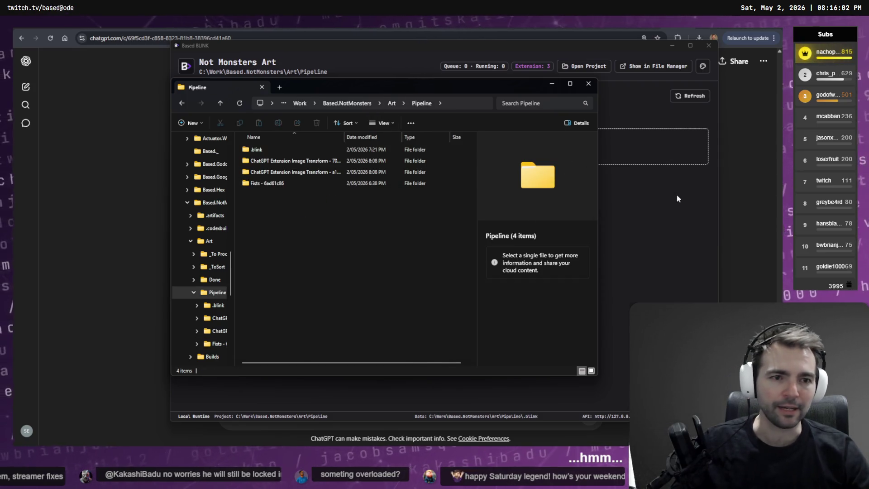
click(677, 196)
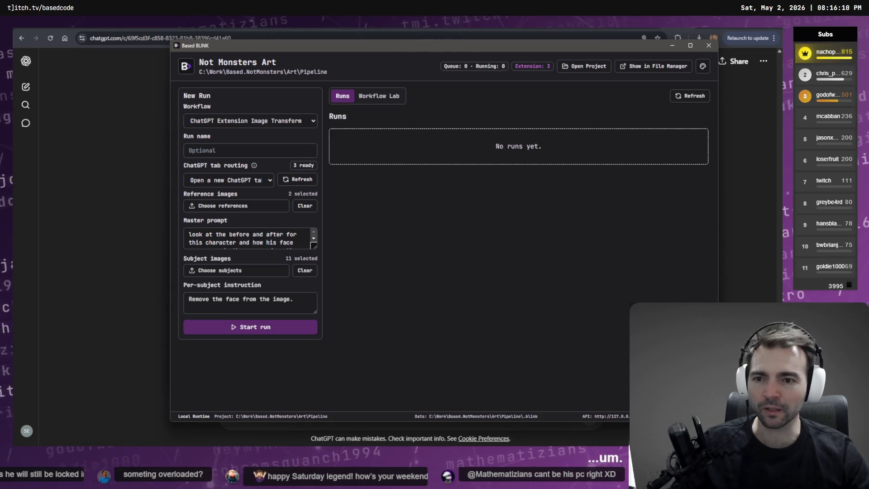
Review the ChatGPT page, then move through the Pipeline folder and Based BLINK to Codex
click(135, 179)
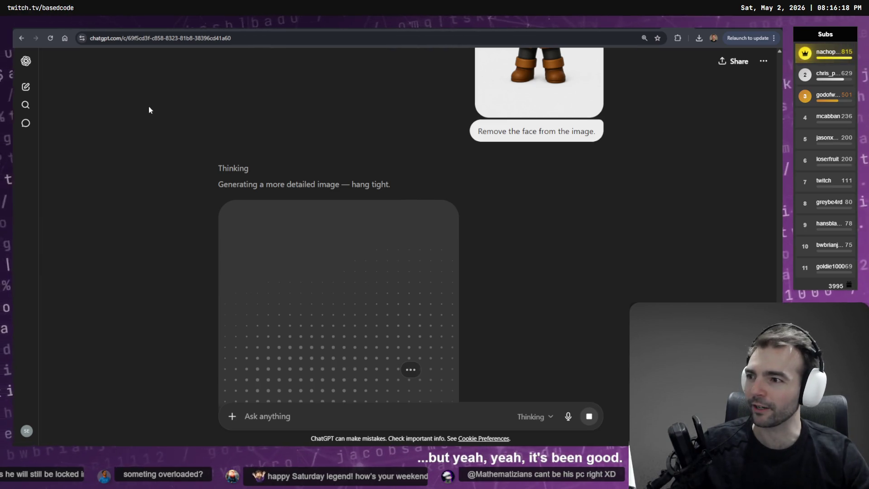
scroll(487, 208, down, 5)
scroll(486, 209, up, 5)
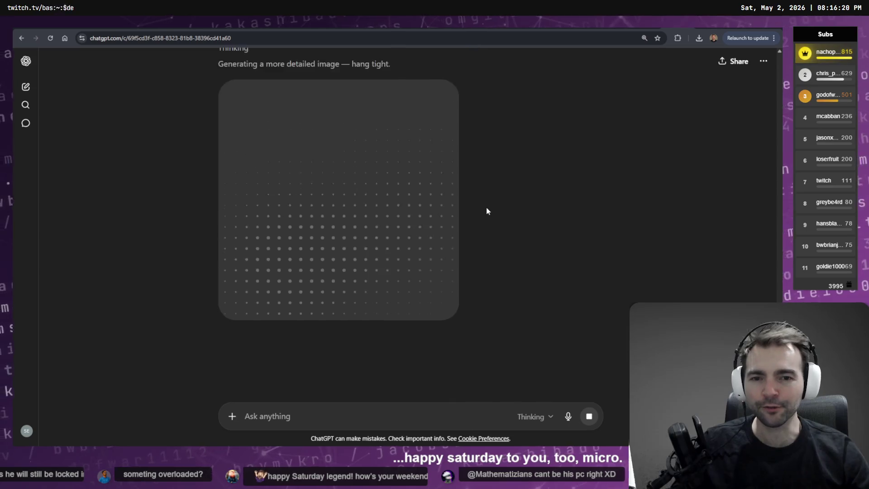
scroll(491, 215, down, 2)
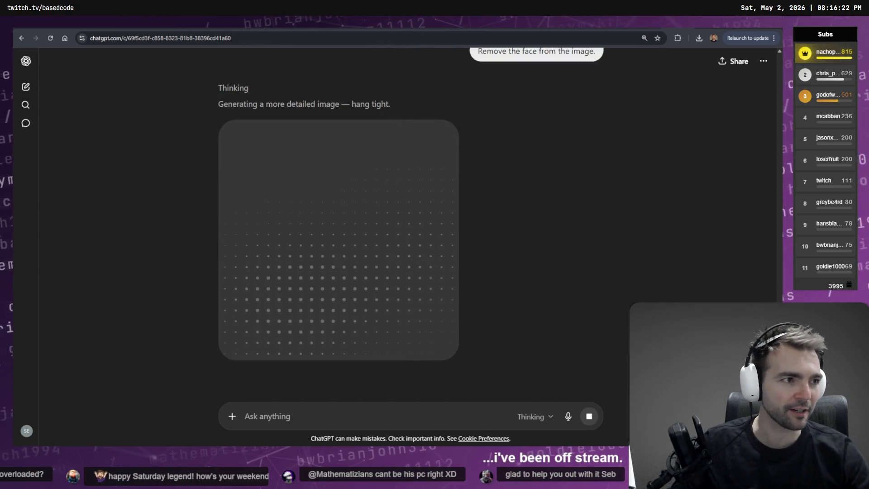
key(alt+Tab)
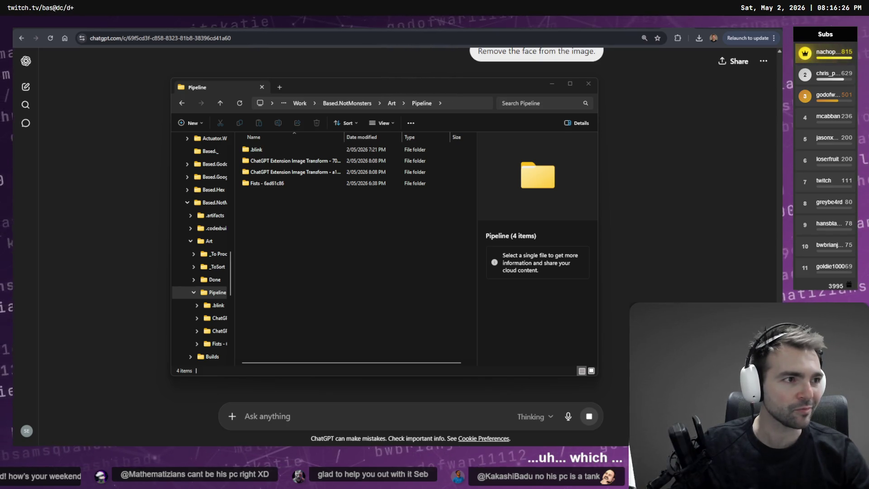
key(alt+Tab)
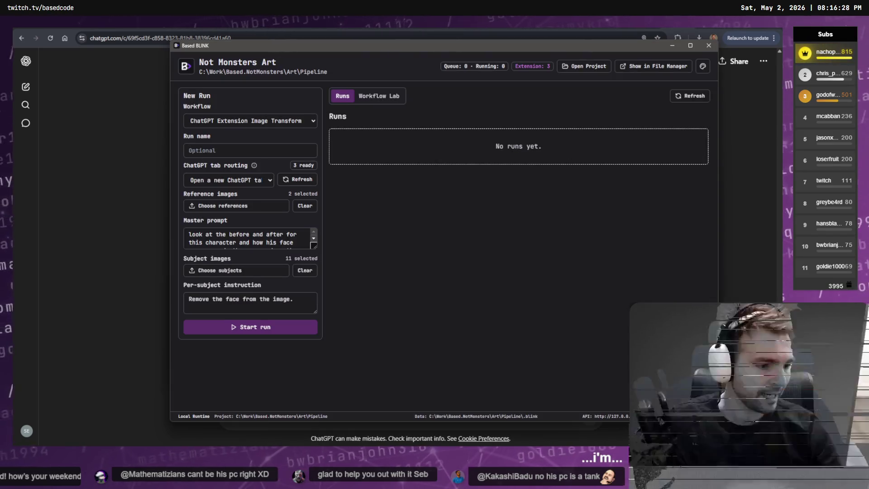
key(alt+Tab)
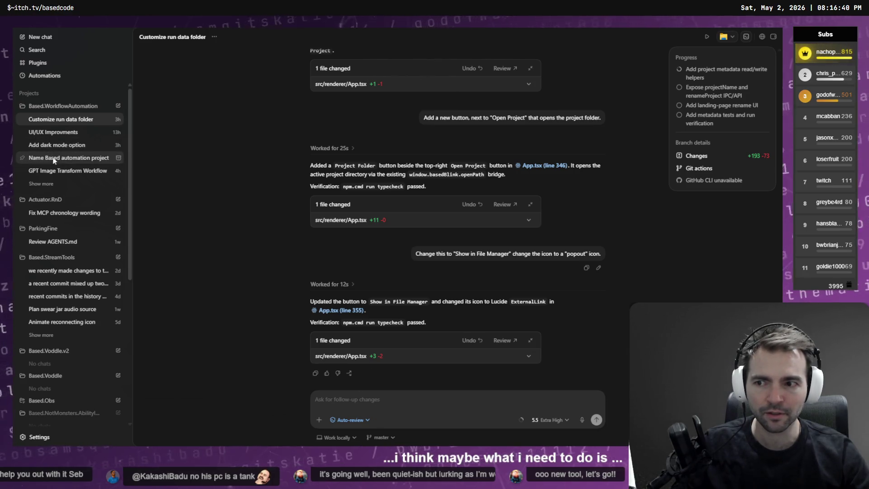
Start a Codex follow-up: 'I've noticed that the application sometimes loses the previous runs in the r'
click(381, 399)
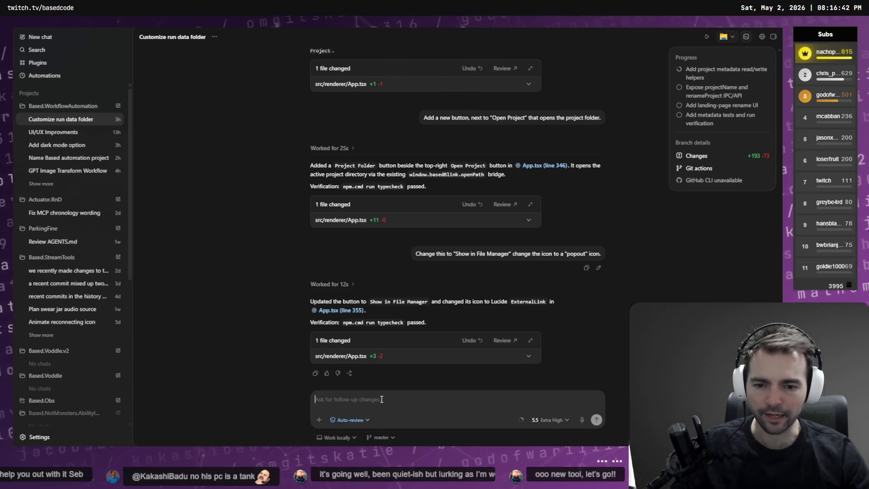
text(I've noticed th)
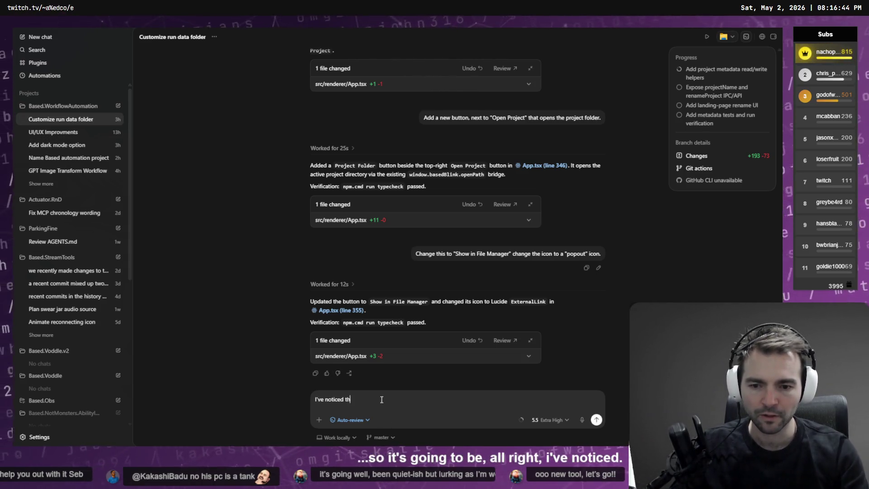
text(at the application sometimes loses the )
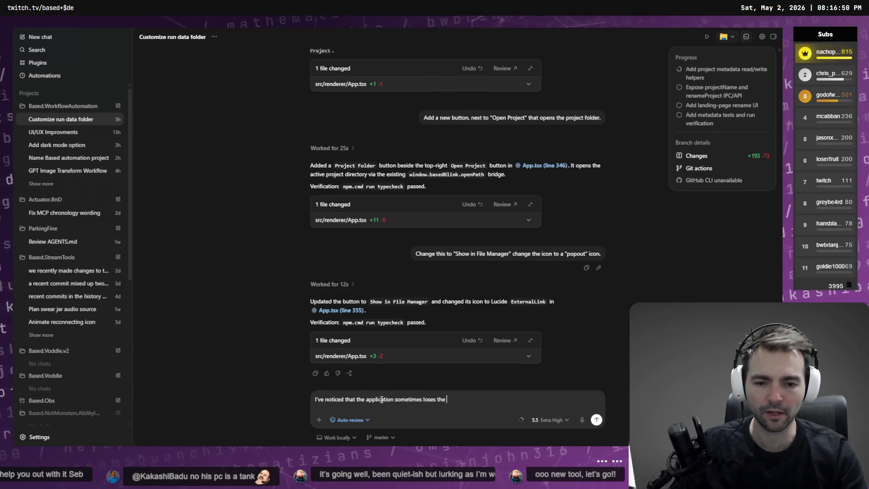
text(previous run)
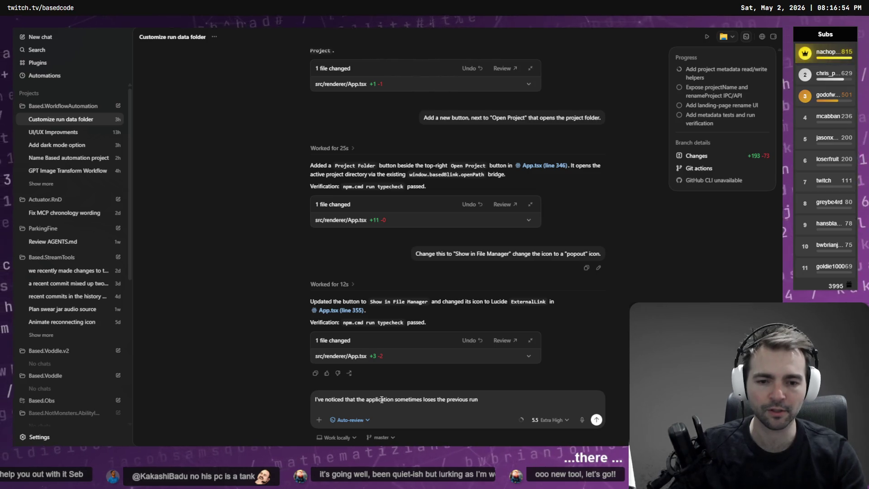
text(s in the r)
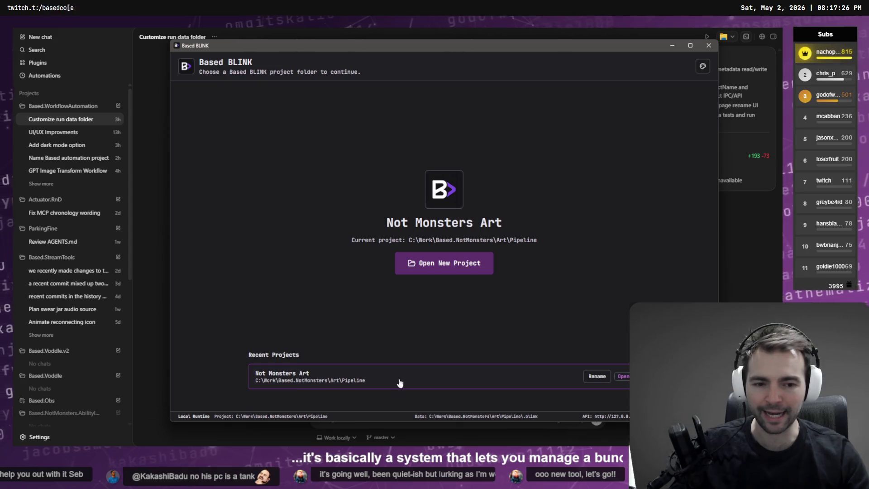
Open Not Monsters Art and keep ChatGPT Extension Image Transform as the workflow
click(328, 384)
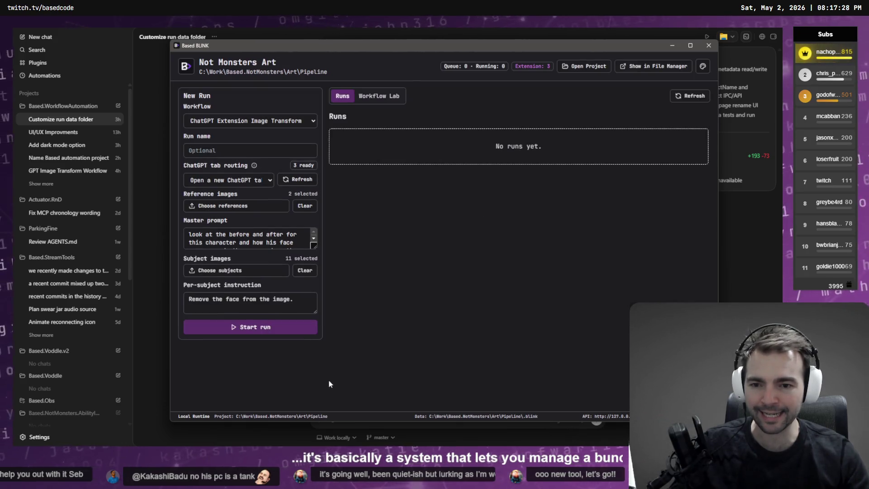
click(248, 123)
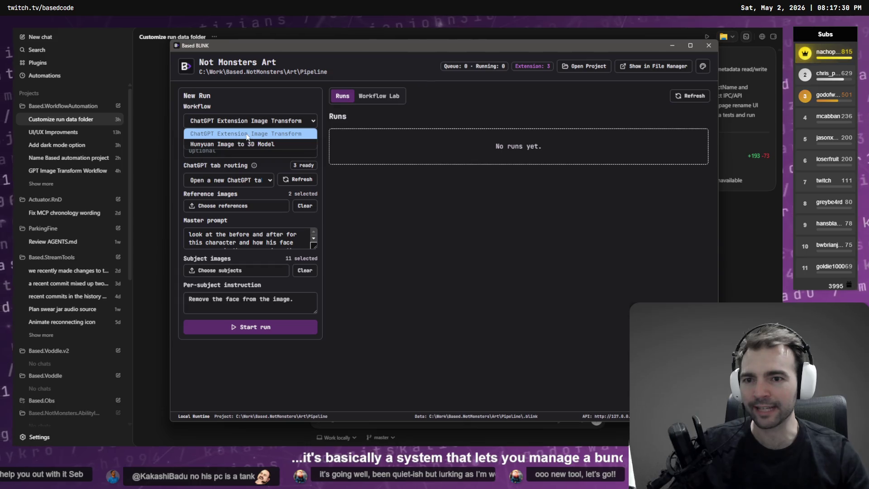
click(246, 135)
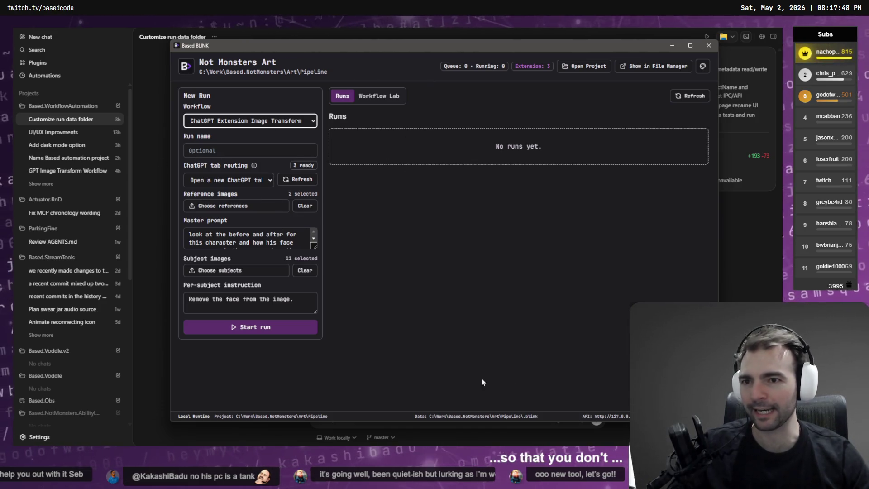
Finish the Codex note about lost runs, then return to Based BLINK's New Run form
key(alt+Tab)
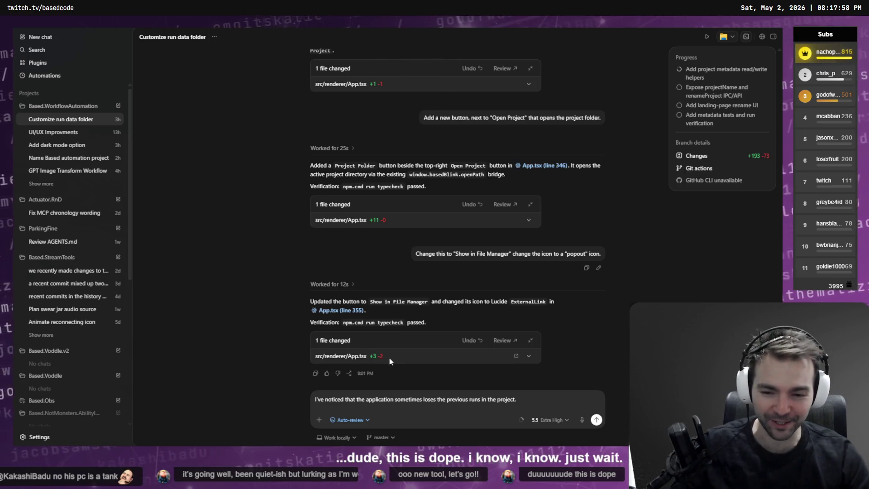
click(533, 396)
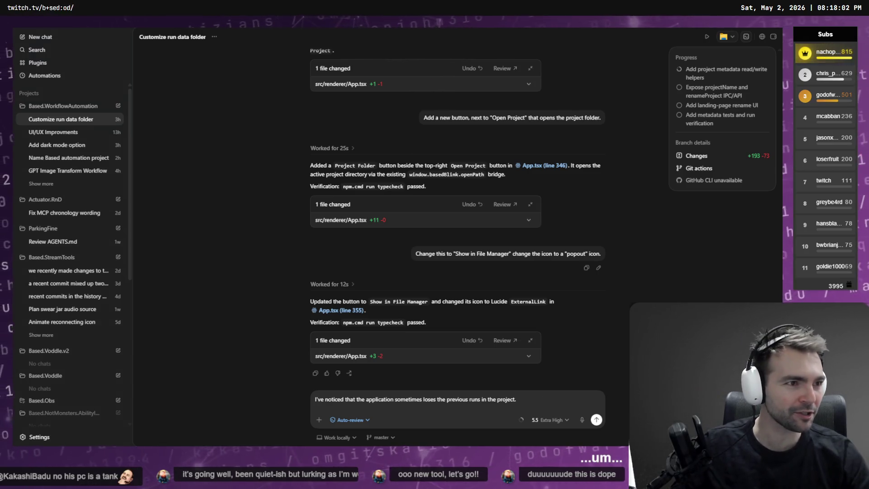
key(alt+Tab)
key(Tab)
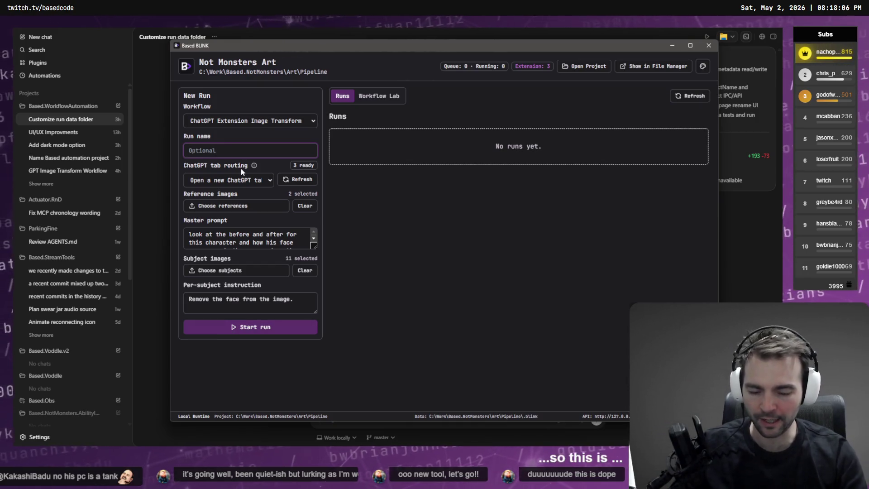
Name the new run 'Remove Faces' and review the ChatGPT tab routing choices
text(Remove )
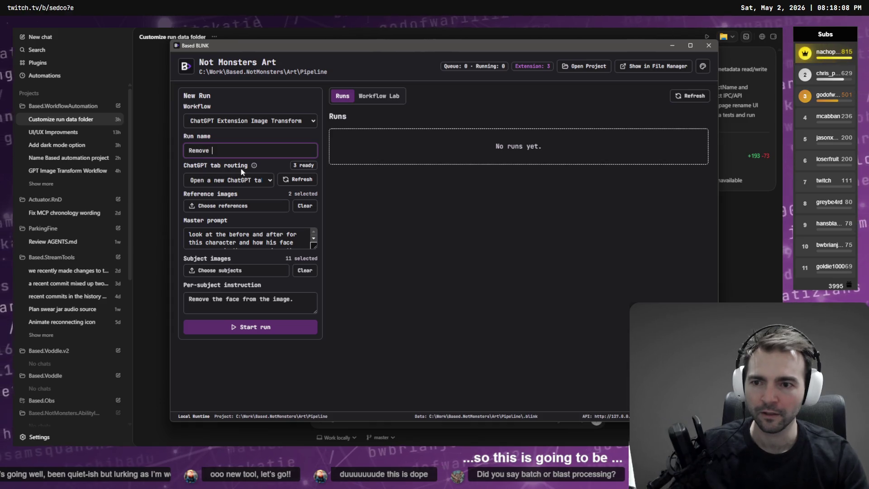
text(Faces)
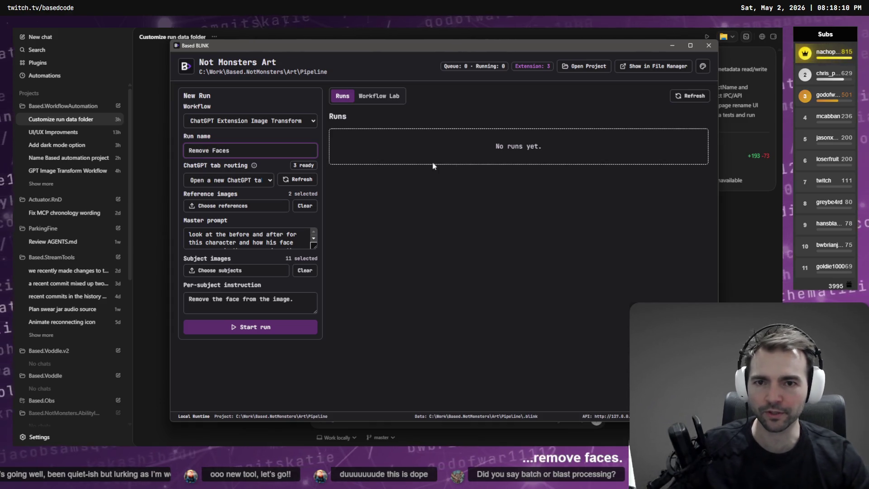
click(225, 180)
click(221, 194)
click(754, 85)
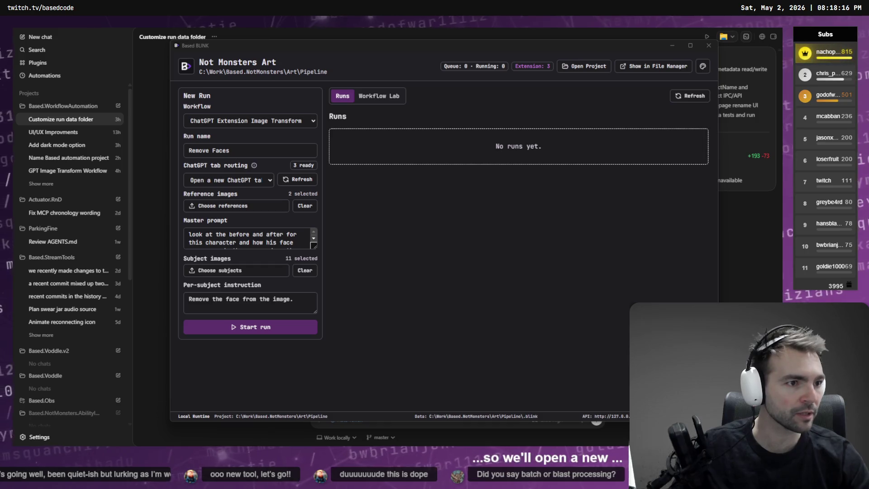
Open chatgpt.com in a new browser tab, then return to Based BLINK
key(alt+Tab)
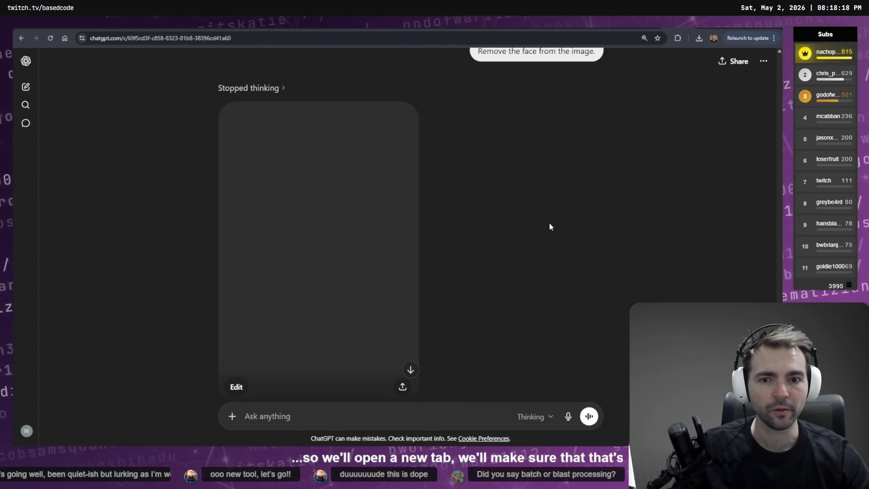
key(ctrl+t)
text(chatgpt.com)
key(Return)
key(alt+Tab)
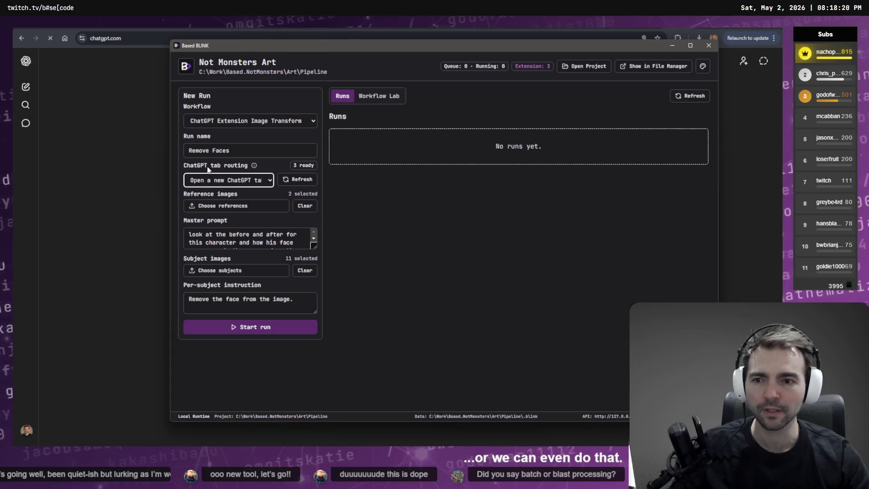
Route the run to 'ChatGPT (ready)', review the master prompt, and start the run
click(254, 181)
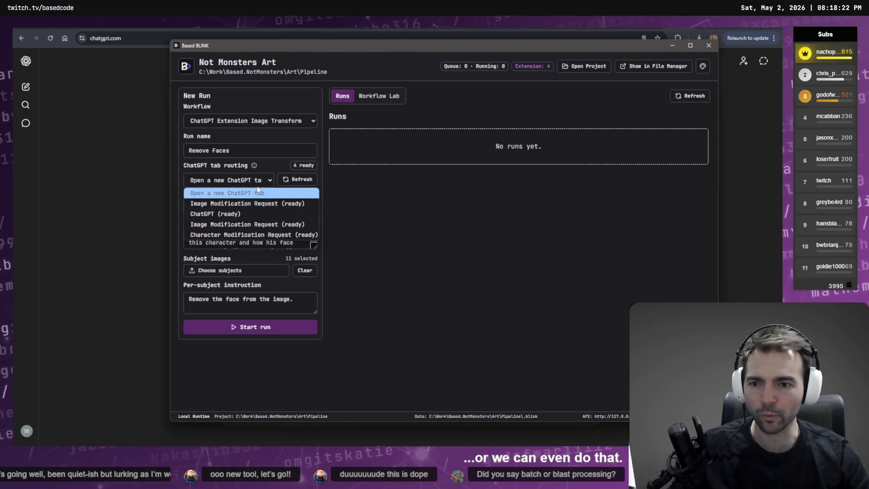
click(251, 214)
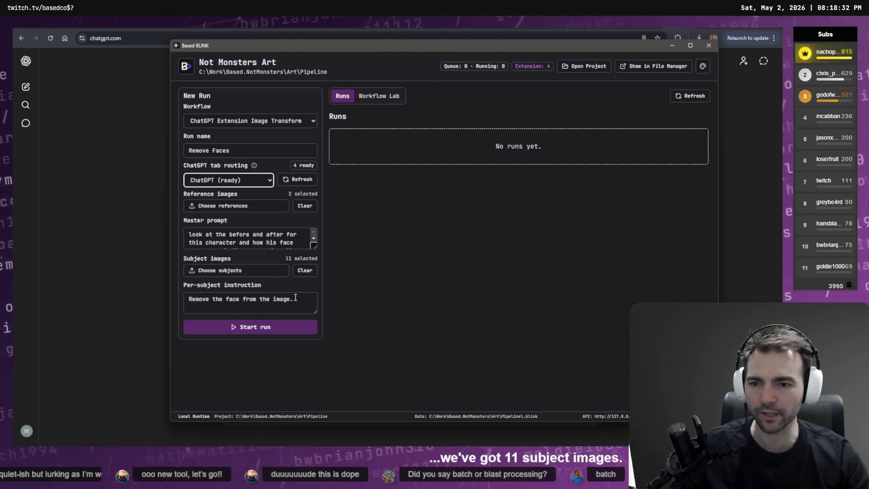
click(211, 234)
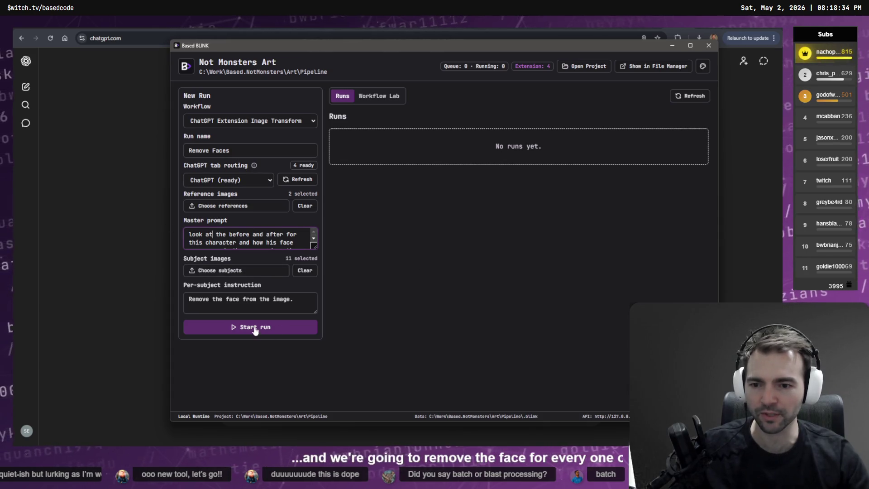
click(257, 328)
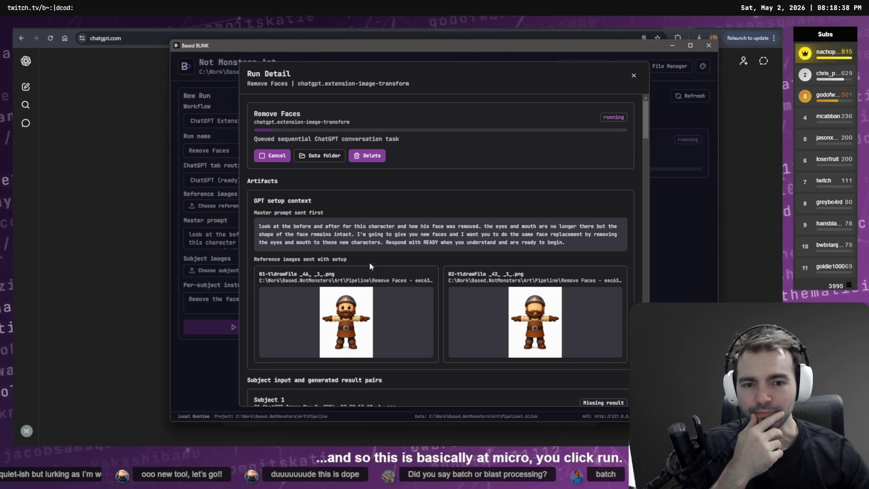
Send the queued character image with the remove-the-face request in ChatGPT
scroll(479, 151, down, 6)
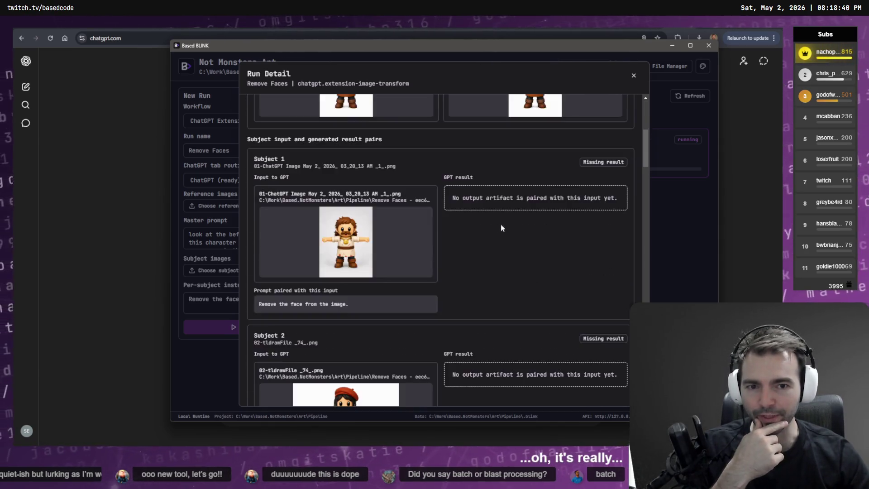
scroll(498, 223, up, 5)
scroll(562, 252, up, 2)
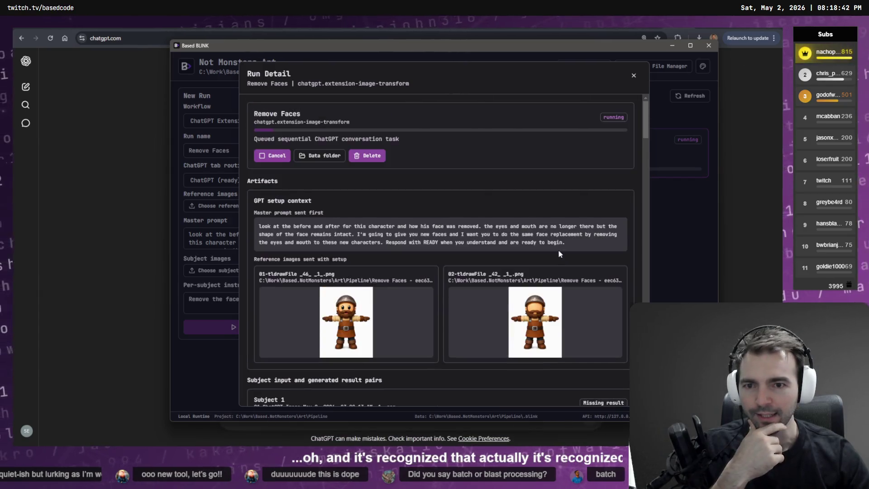
scroll(520, 272, down, 3)
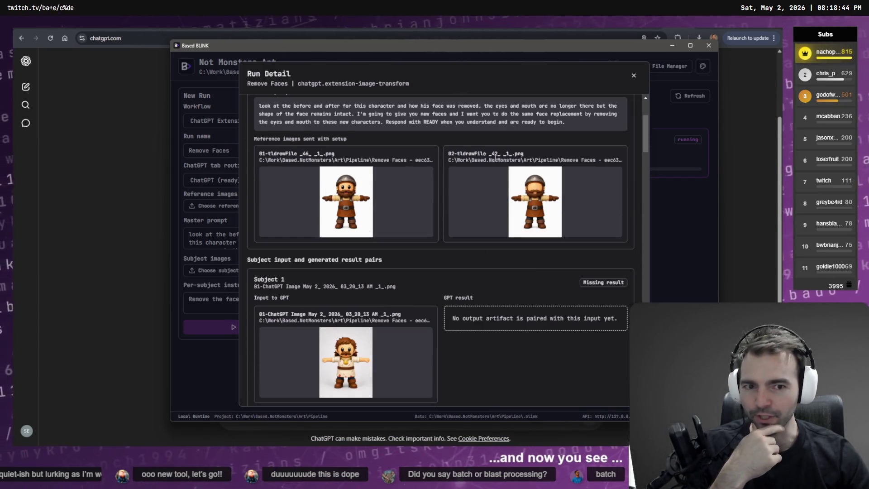
scroll(349, 198, down, 5)
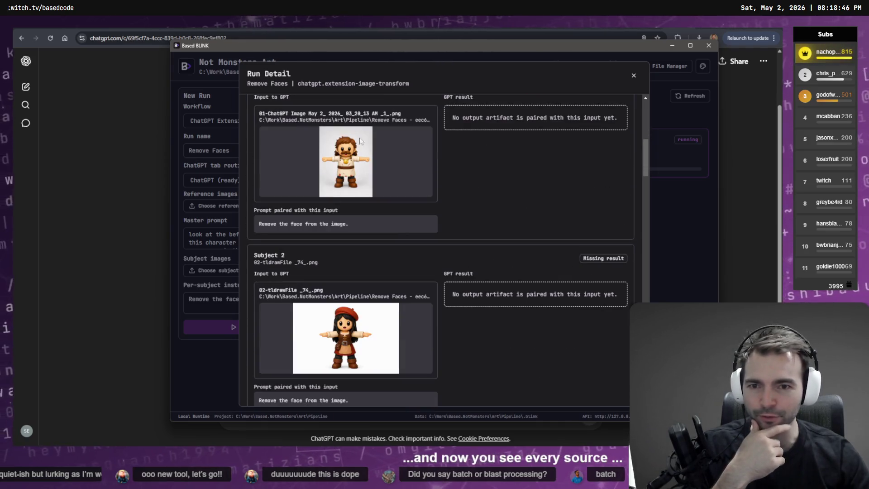
scroll(321, 224, down, 2)
click(741, 140)
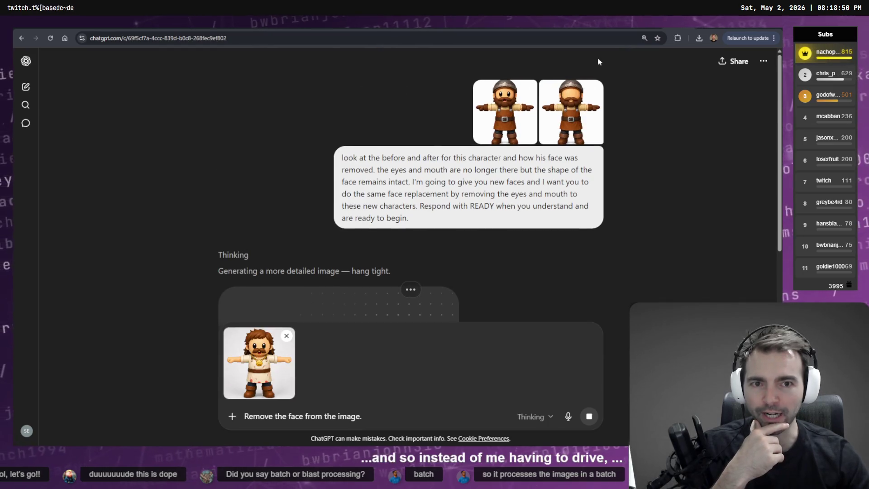
scroll(351, 255, up, 3)
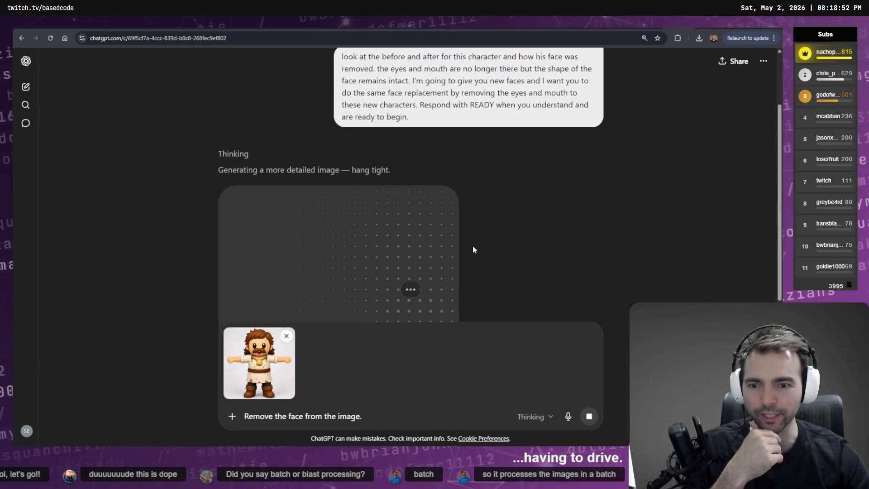
key(alt+Tab)
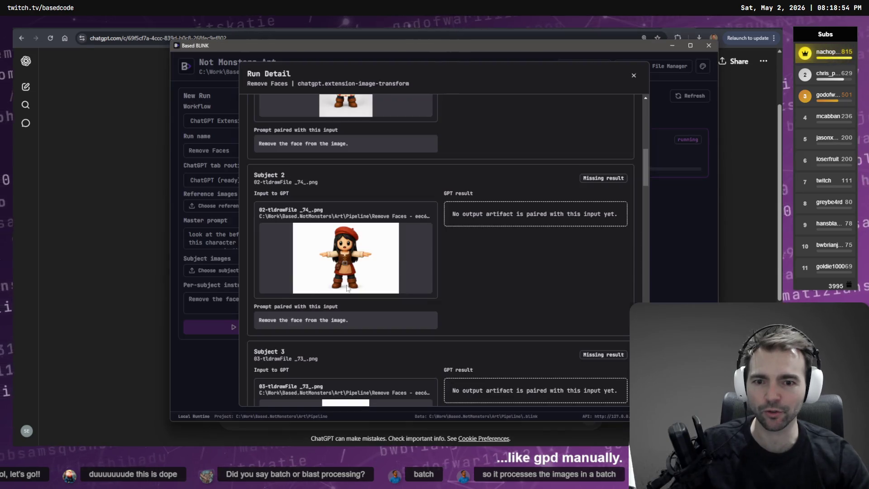
key(alt+Tab)
scroll(280, 172, down, 1)
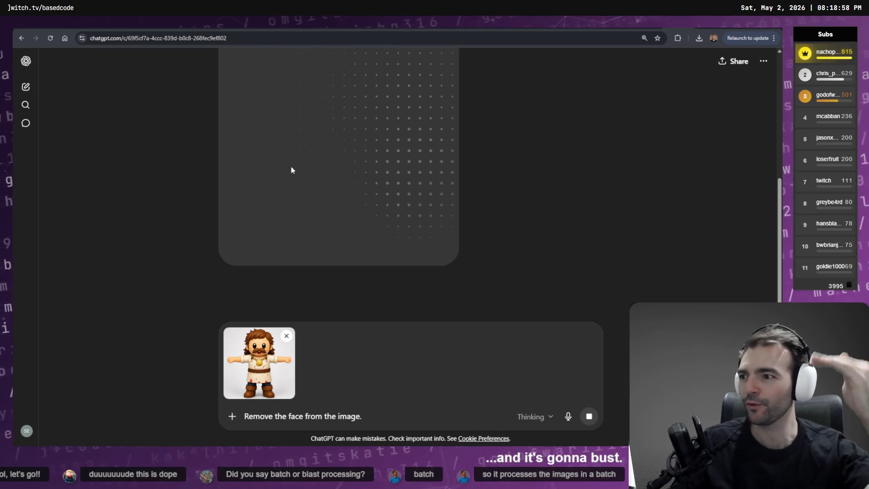
key(Return)
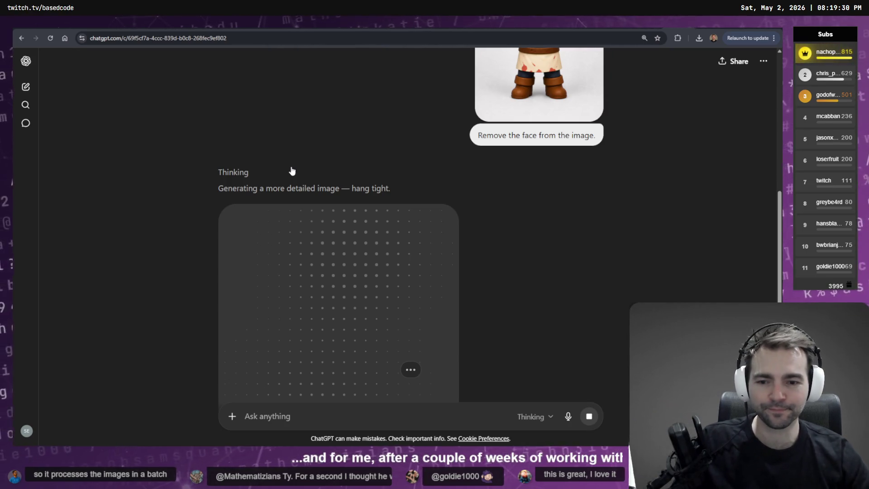
Check the Based BLINK Run Detail progress, then bring up the Not Monster tldraw board
key(alt+Tab)
scroll(578, 265, up, 10)
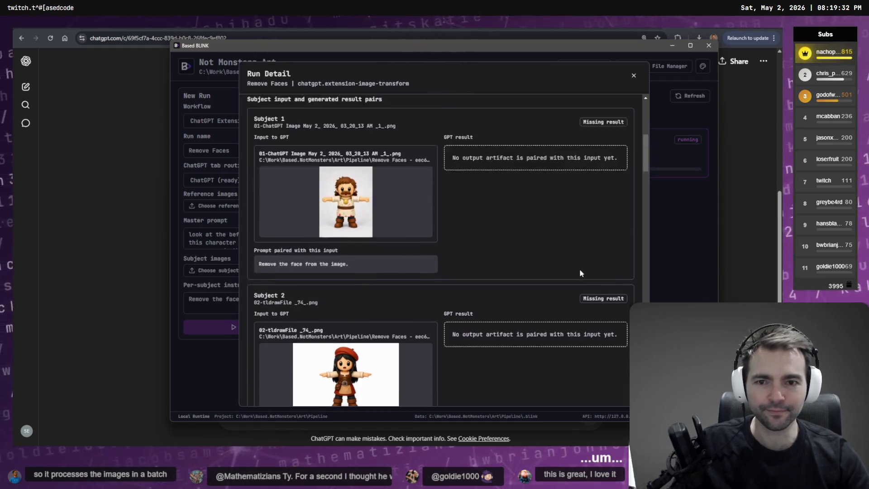
key(alt+Tab)
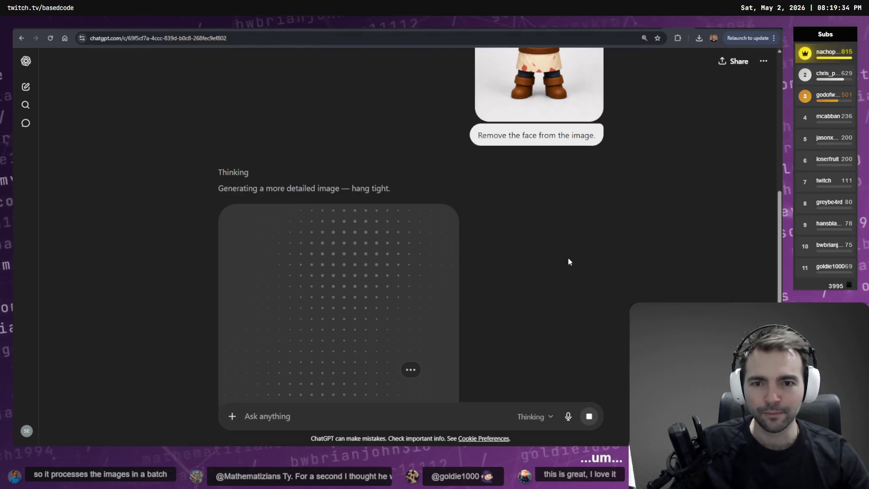
scroll(569, 258, down, 5)
scroll(591, 266, up, 4)
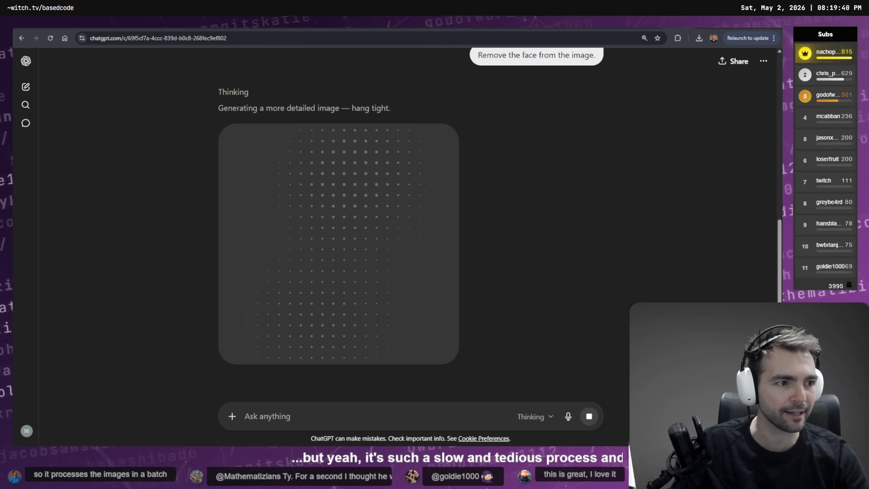
key(alt+Tab)
scroll(468, 120, down, 10)
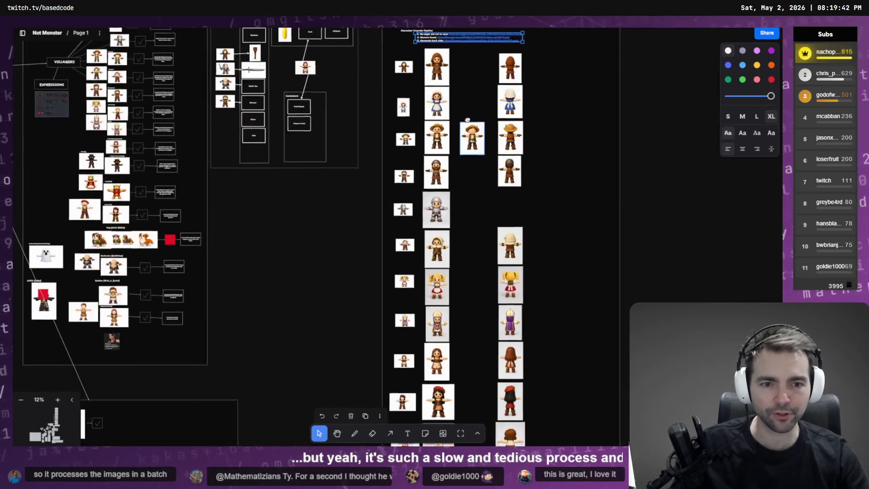
Inspect a character image and the right-hand character column on the board, then return to ChatGPT
scroll(467, 120, down, 1)
scroll(451, 145, up, 4)
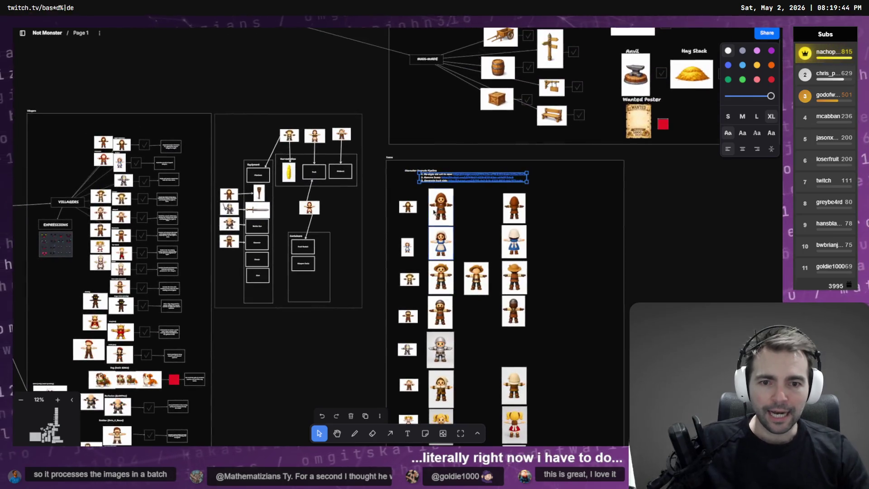
click(462, 213)
scroll(474, 191, down, 1)
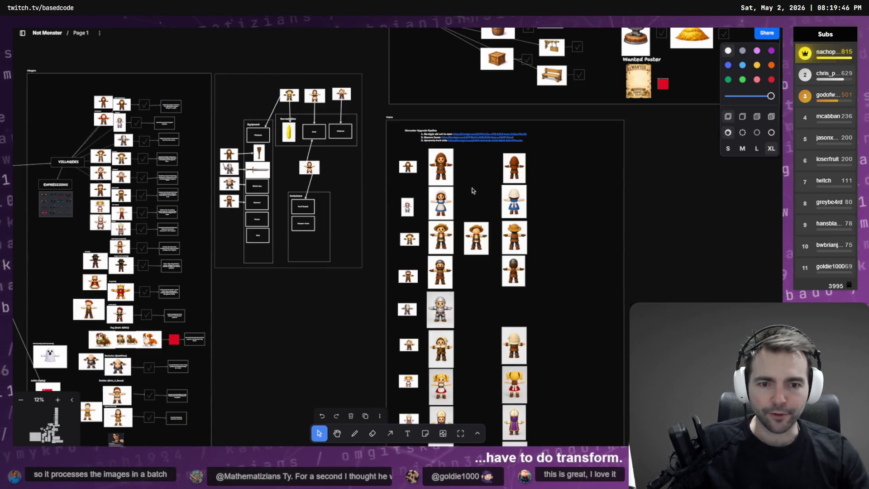
click(512, 172)
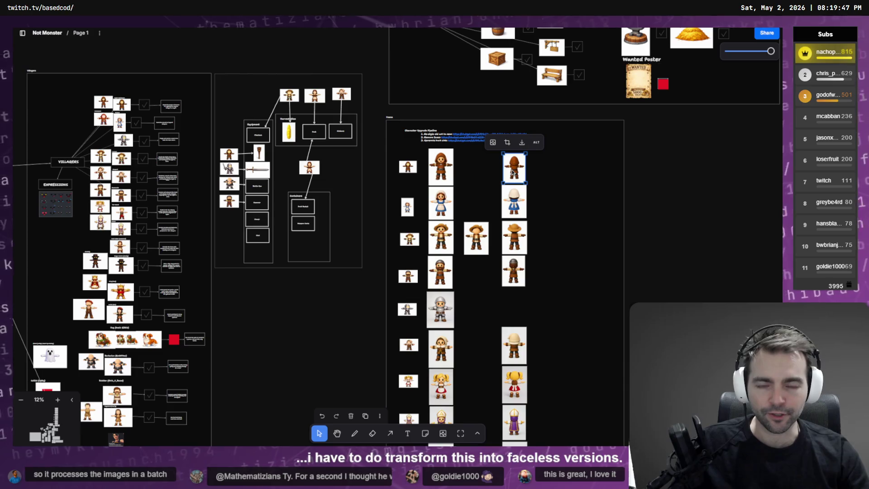
click(570, 164)
scroll(542, 186, down, 7)
click(507, 292)
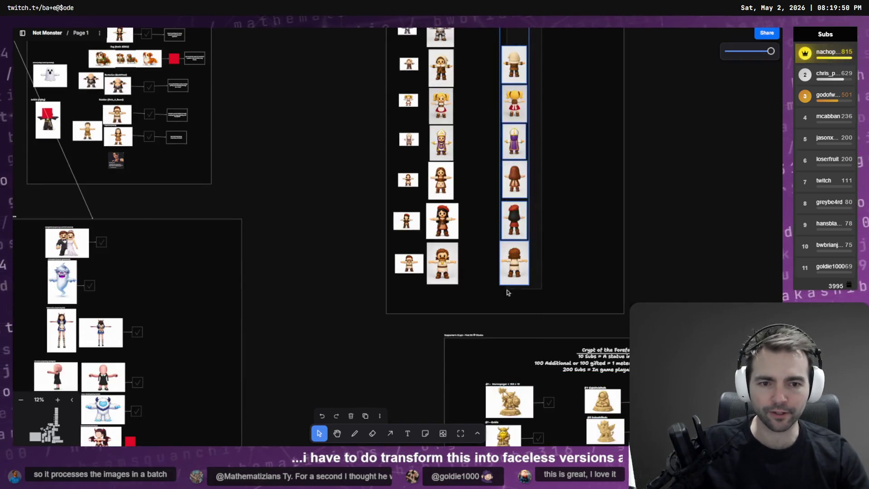
scroll(507, 292, up, 9)
scroll(446, 209, down, 5)
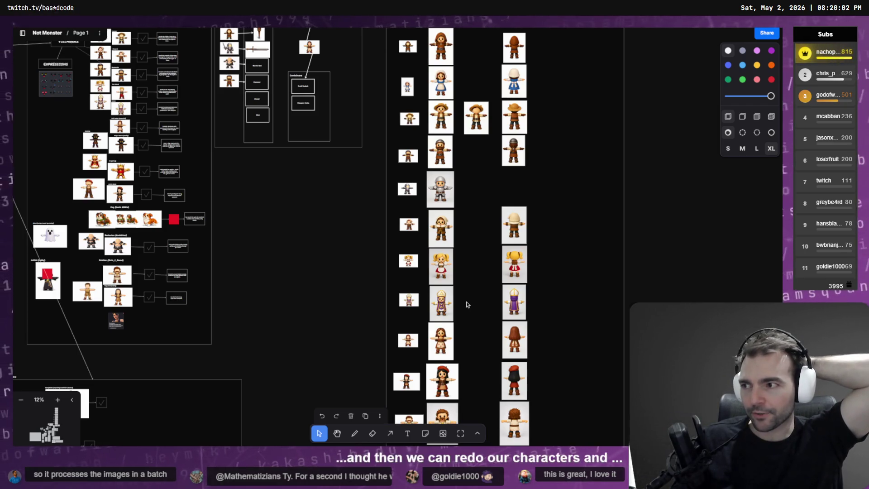
key(alt+Tab)
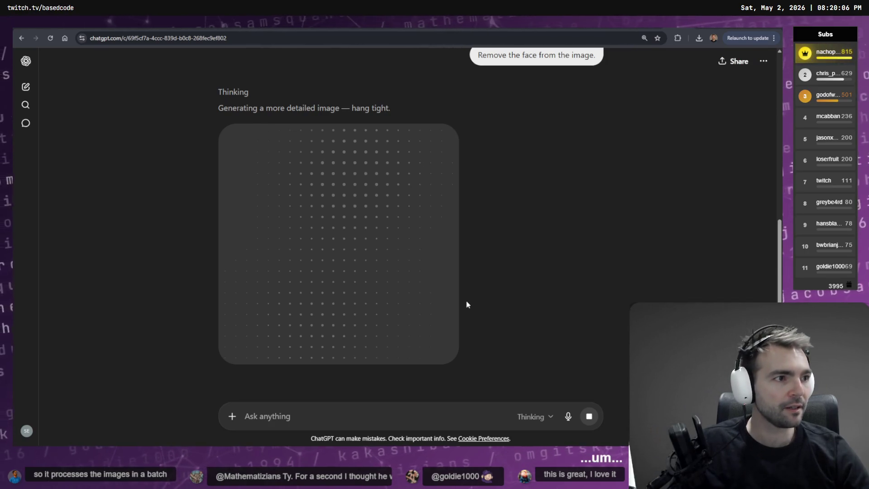
Check the Remove Faces run status in Based BLINK, then switch to Codex
key(alt+Tab)
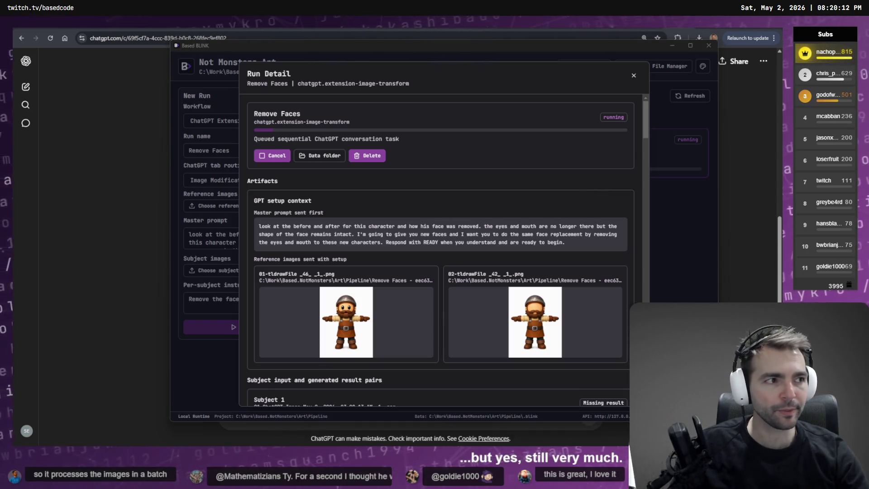
key(alt+Tab)
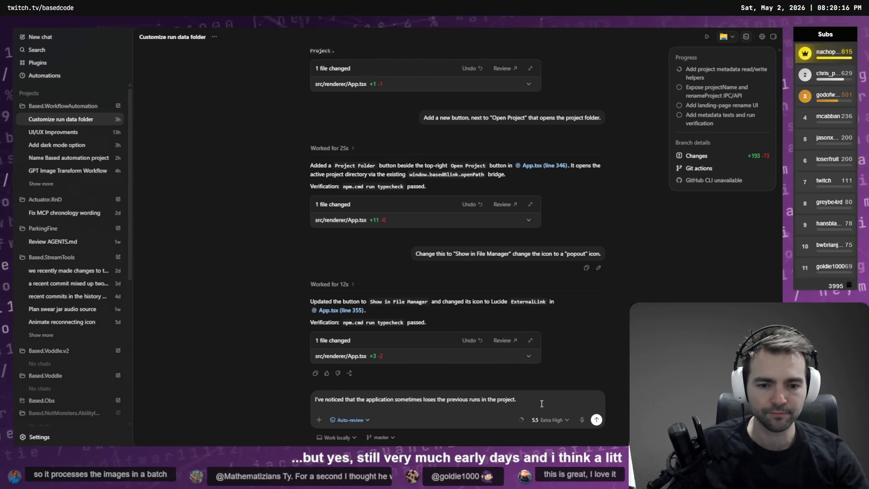
Send 'What could be causing this?' to Codex with Plan mode enabled
text(What could be causing this)
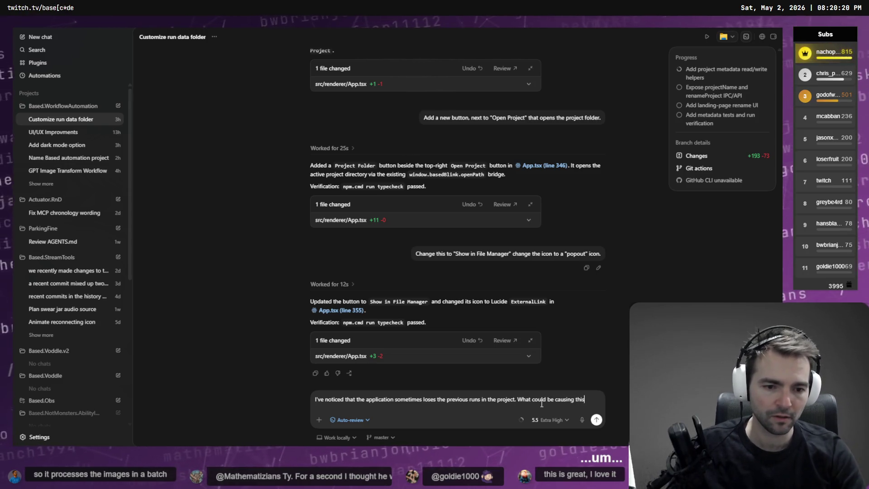
text(?)
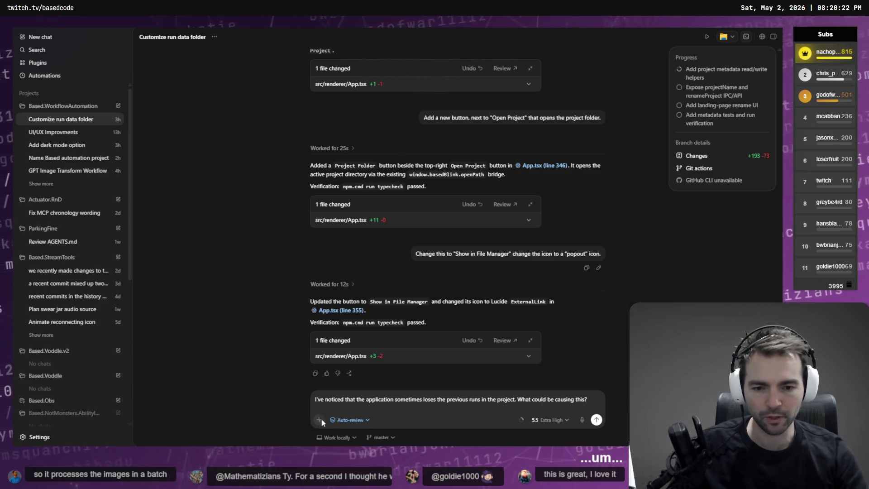
click(319, 419)
click(365, 390)
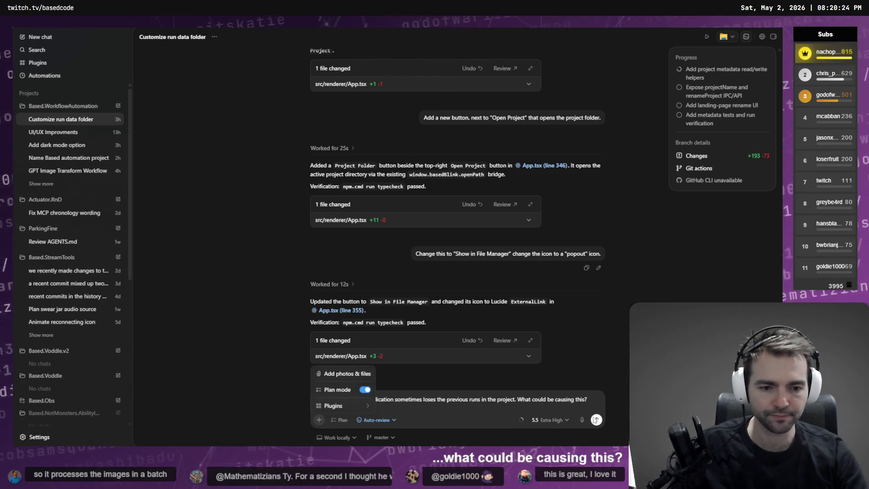
click(596, 420)
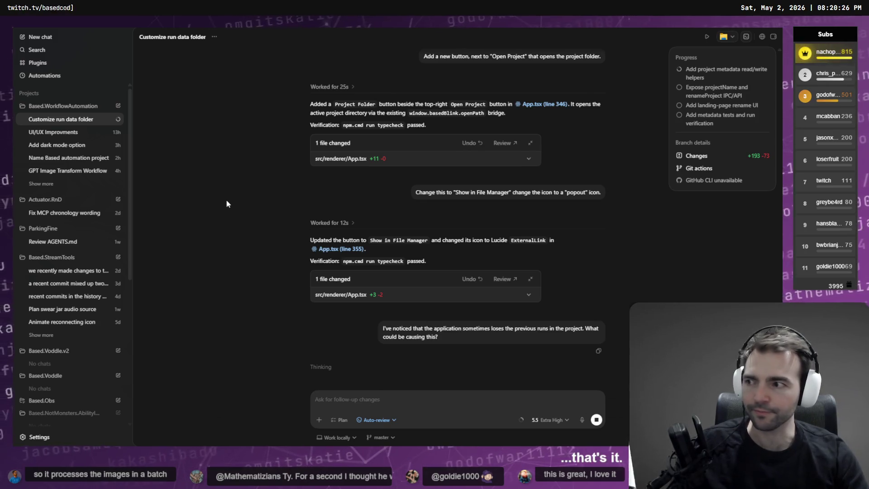
key(alt+Tab)
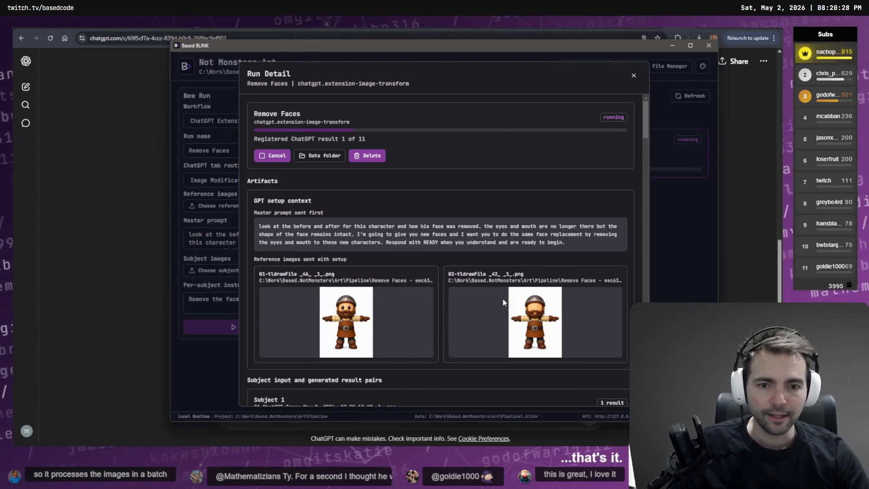
Scroll the Run Detail to Subject 1's GPT result beside its input character
scroll(502, 294, down, 5)
scroll(503, 279, up, 5)
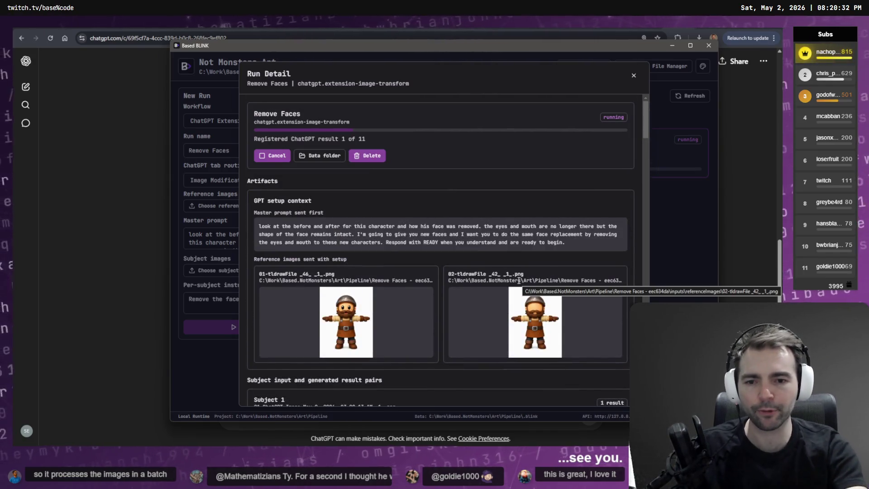
scroll(521, 149, down, 5)
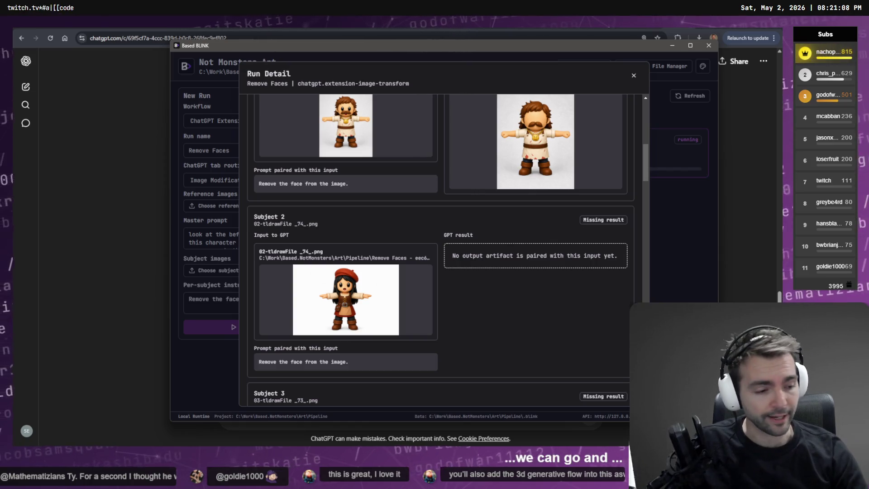
Orbit around the ButcherCharacter model in Godot, then run the project with F5
key(alt+Tab)
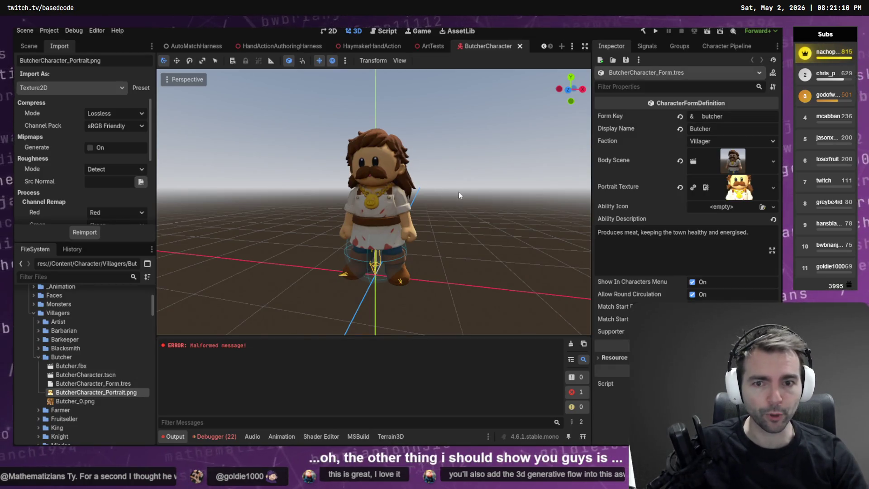
drag(512, 204, 494, 205)
mouse_move(437, 217)
mouse_down()
mouse_move(181, 222)
mouse_move(466, 179)
mouse_up()
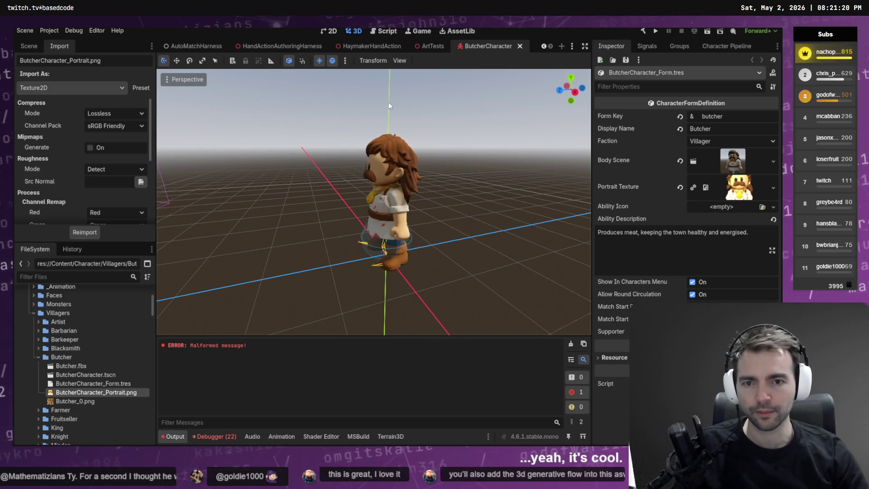
key(F5)
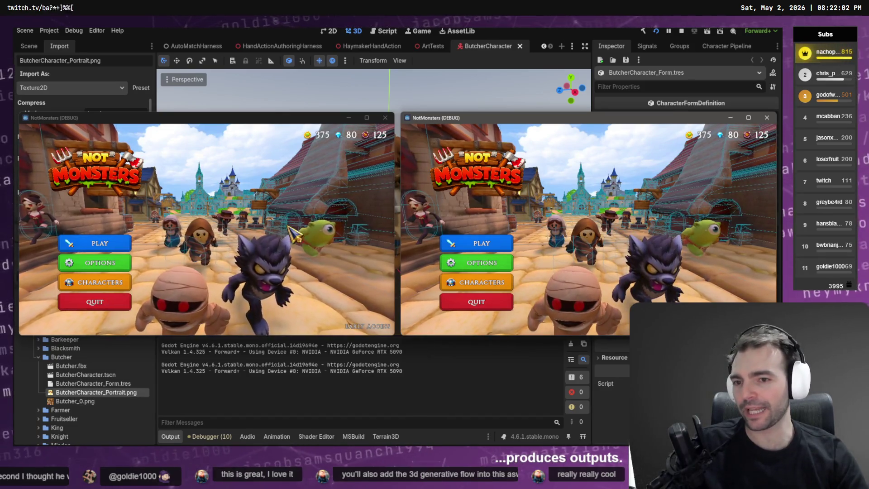
Host an online room in the first game window and join it from the second
click(119, 242)
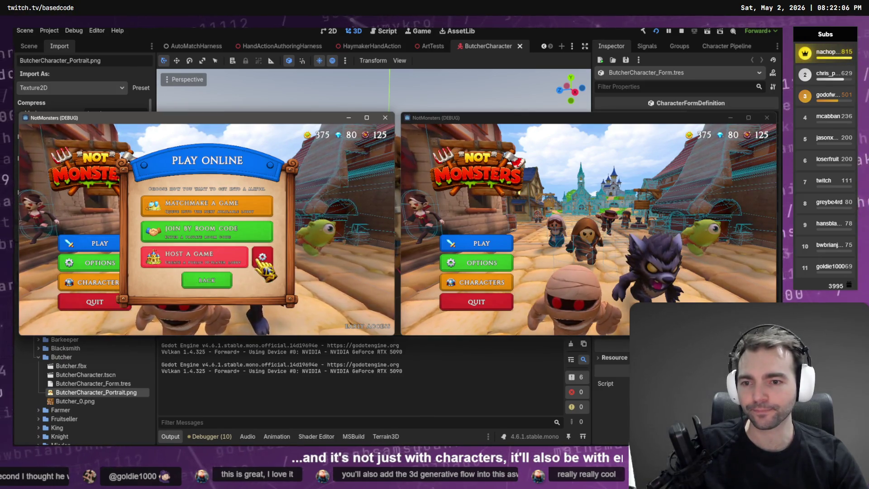
click(260, 258)
click(177, 279)
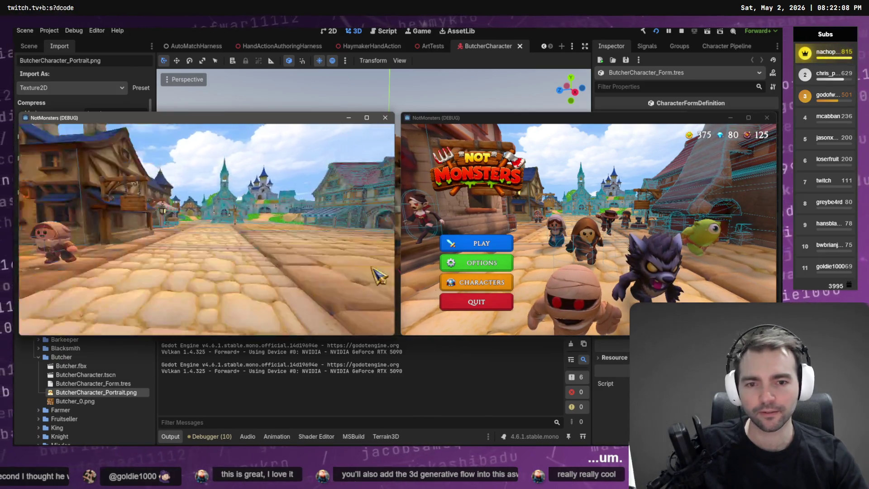
click(481, 246)
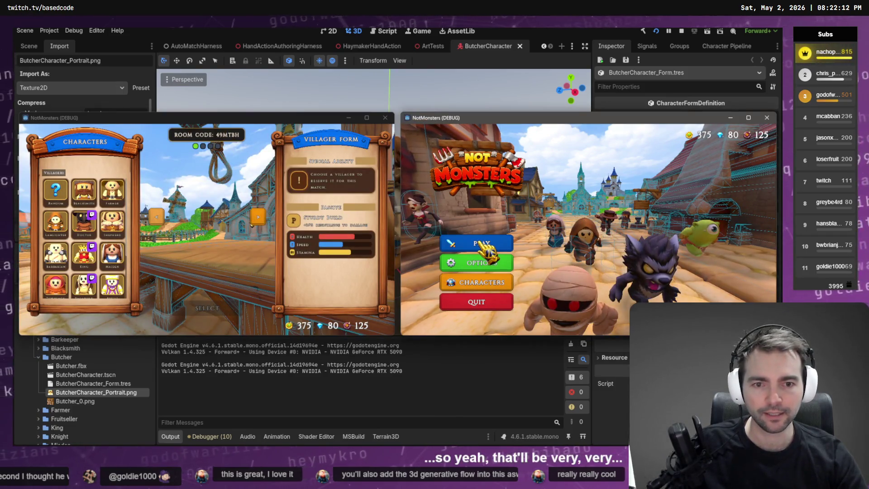
click(482, 246)
click(602, 217)
click(631, 252)
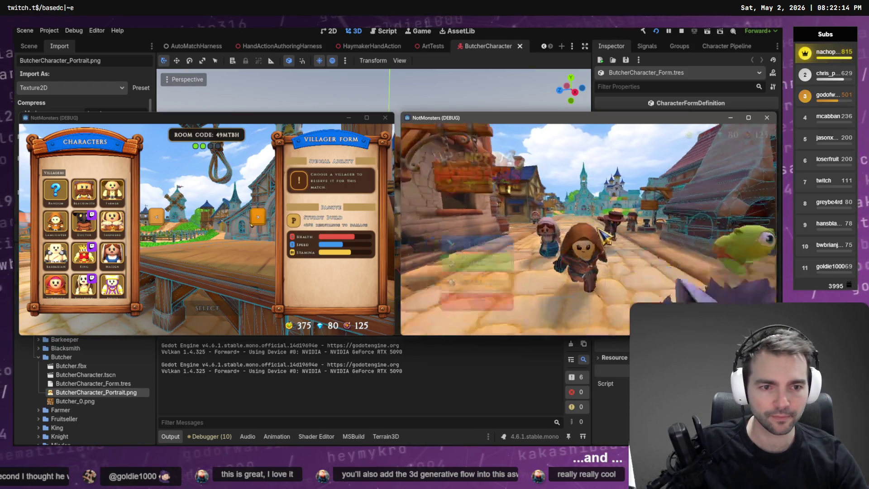
Pick Butcher in the first lobby, and select and confirm Farmer for the second player
scroll(111, 254, down, 3)
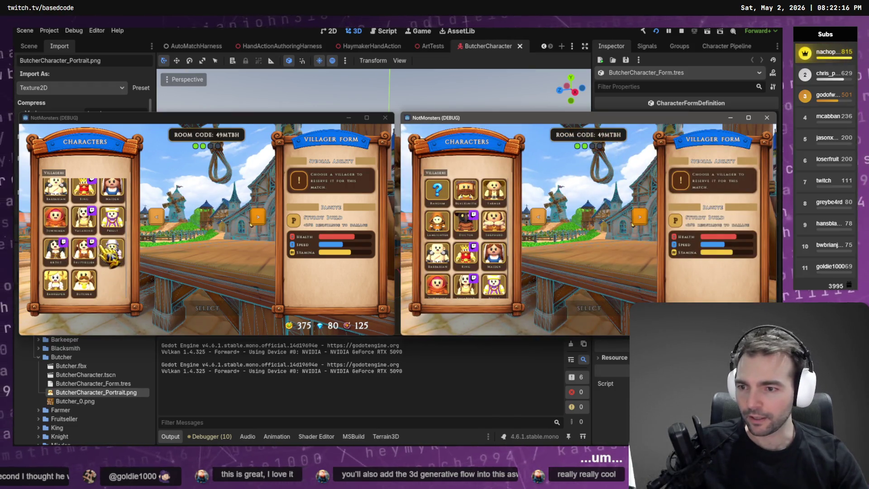
click(83, 282)
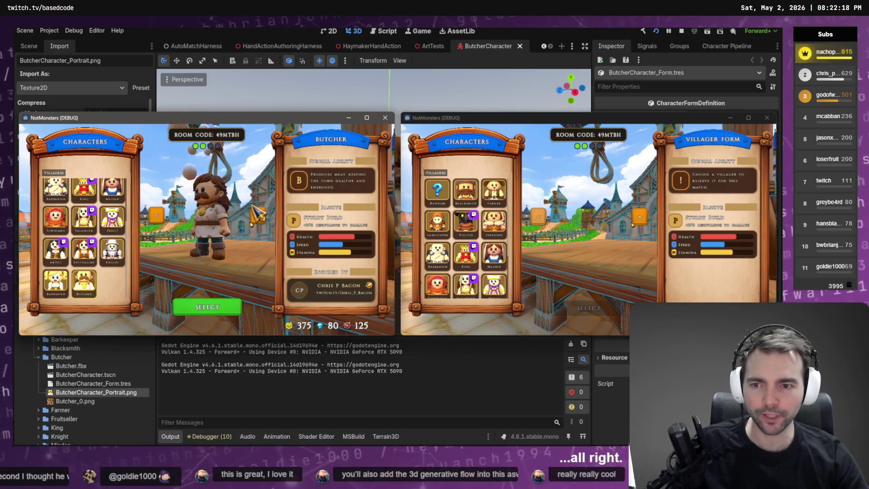
scroll(473, 281, down, 1)
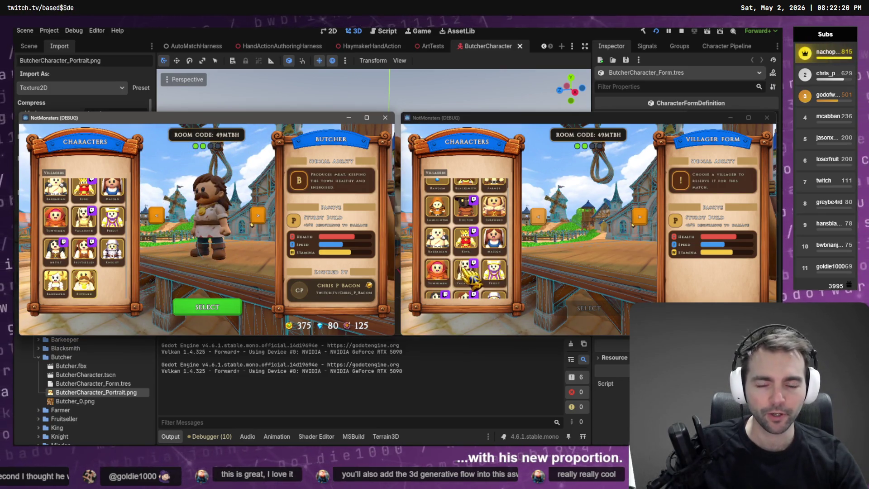
scroll(470, 272, down, 2)
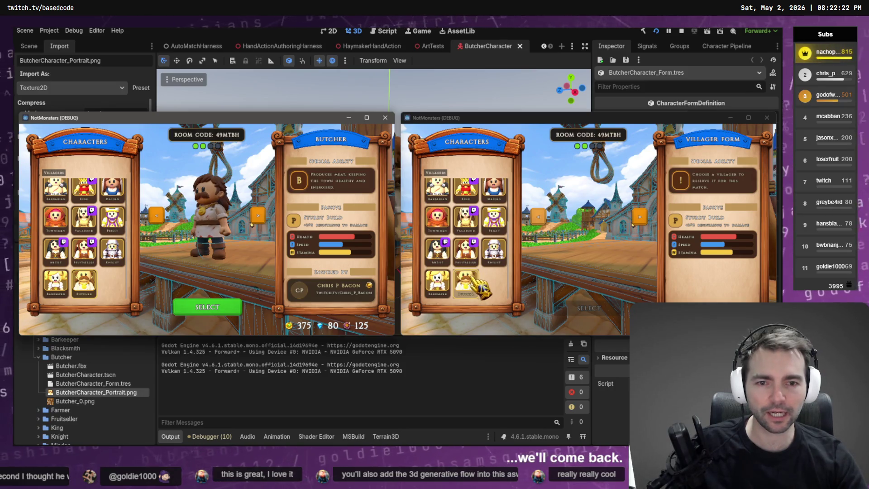
scroll(472, 268, up, 3)
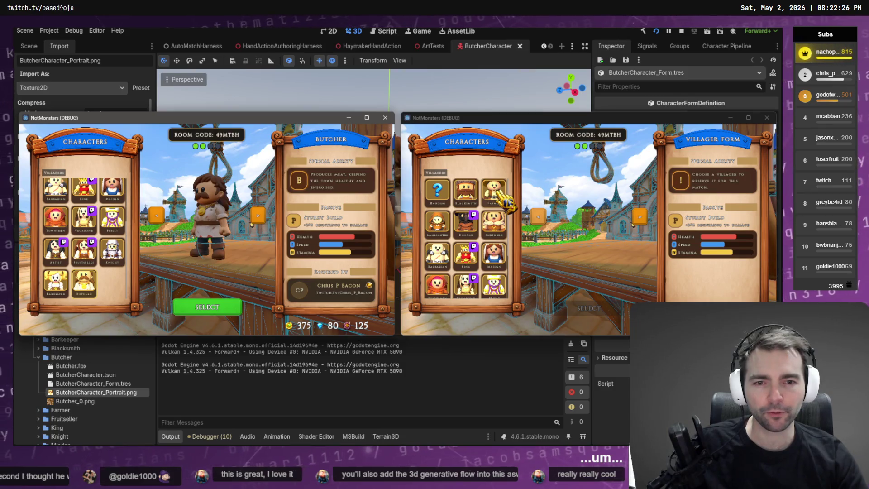
click(498, 193)
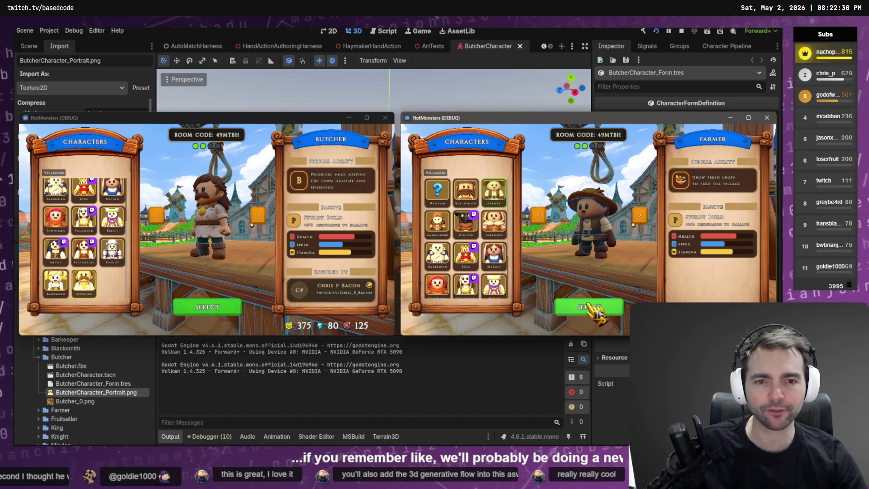
click(588, 309)
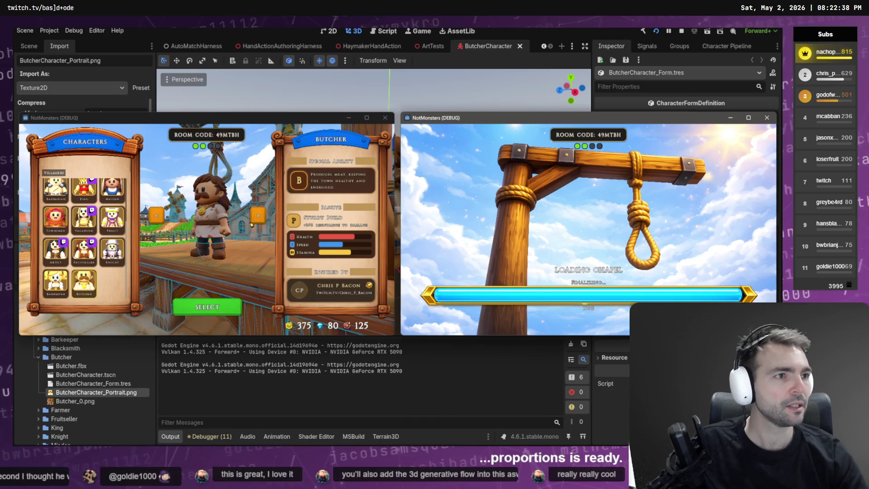
Confirm Butcher for the first player and choose the Alice monster form
click(204, 312)
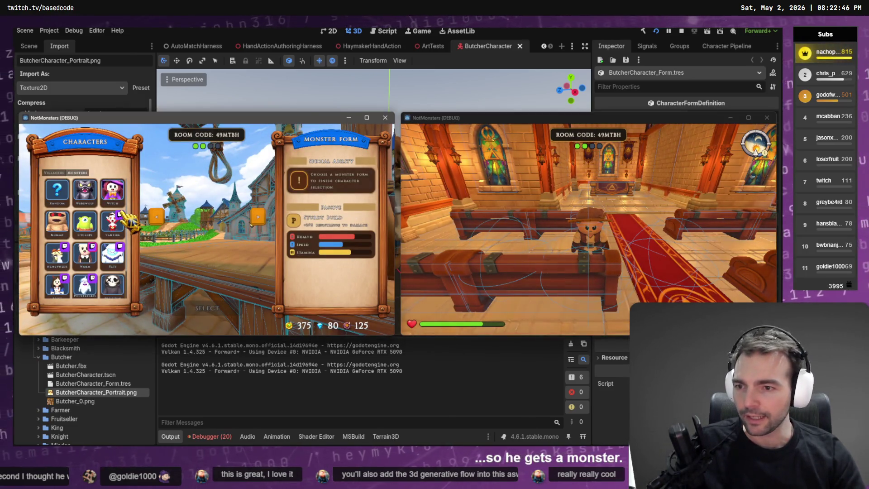
scroll(109, 240, down, 2)
click(65, 259)
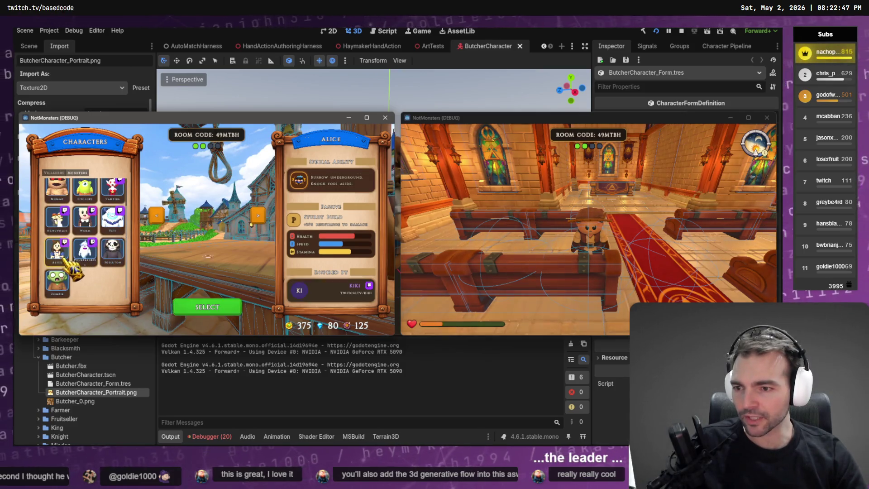
click(206, 307)
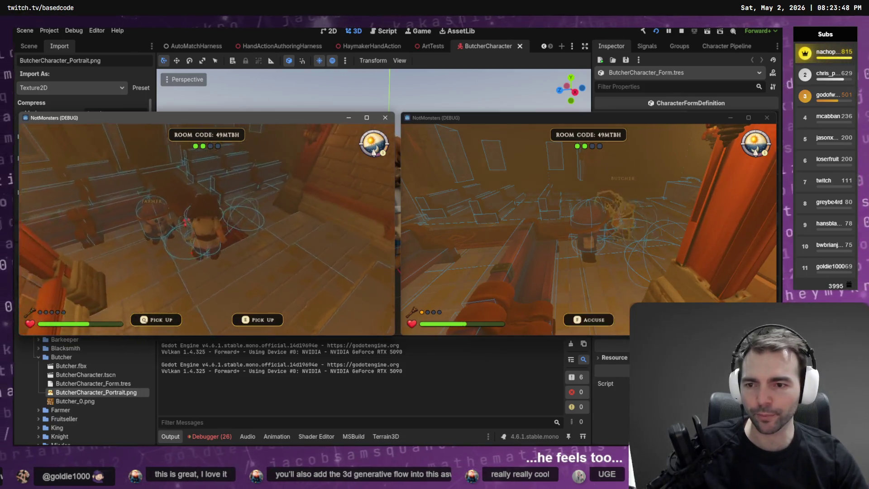
Pick up and drop the sword, and walk the carpet to the altar and back toward the pews
key(q)
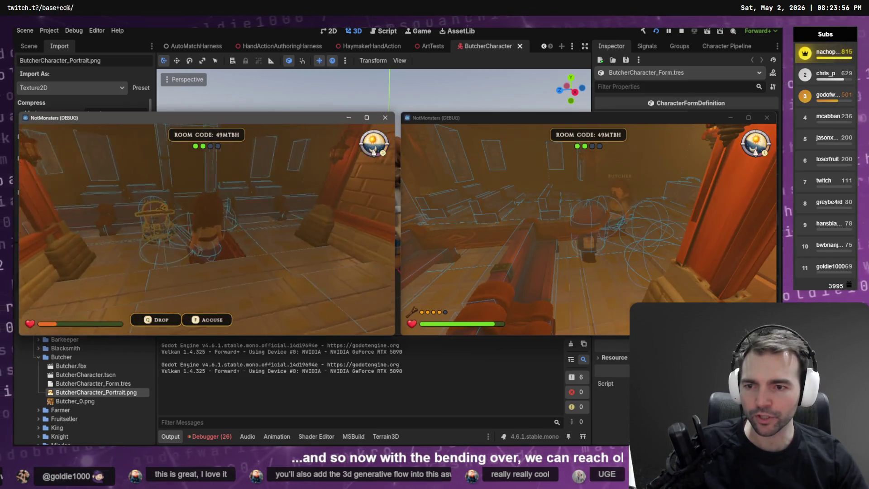
key(q)
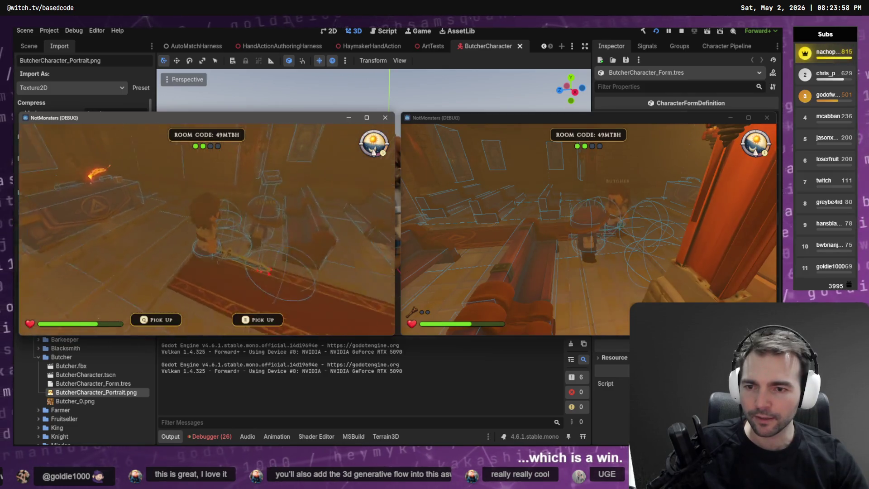
key(e)
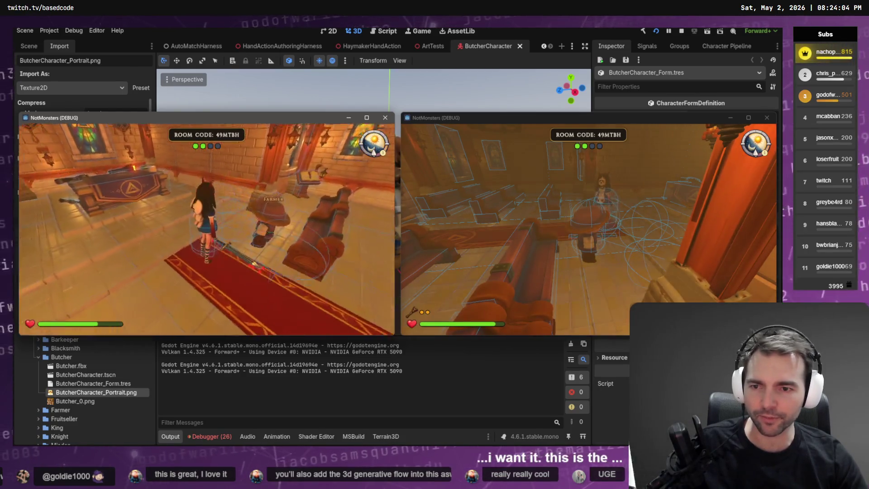
key(w)
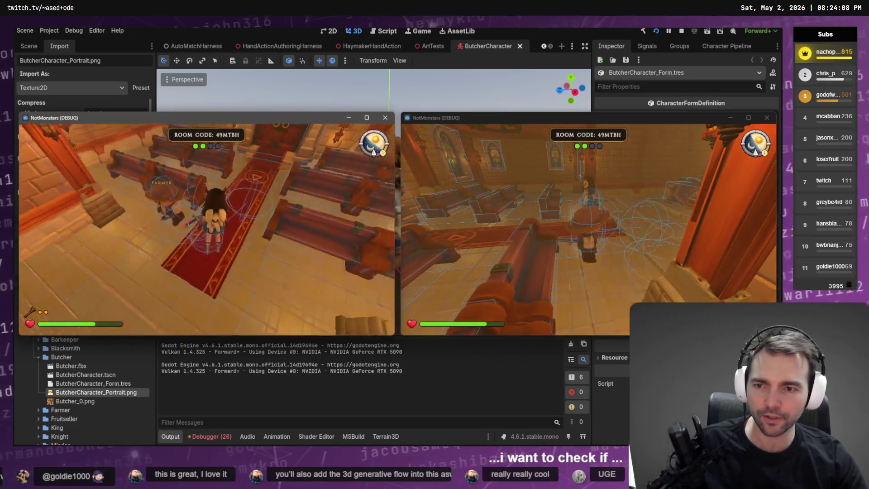
key(w)
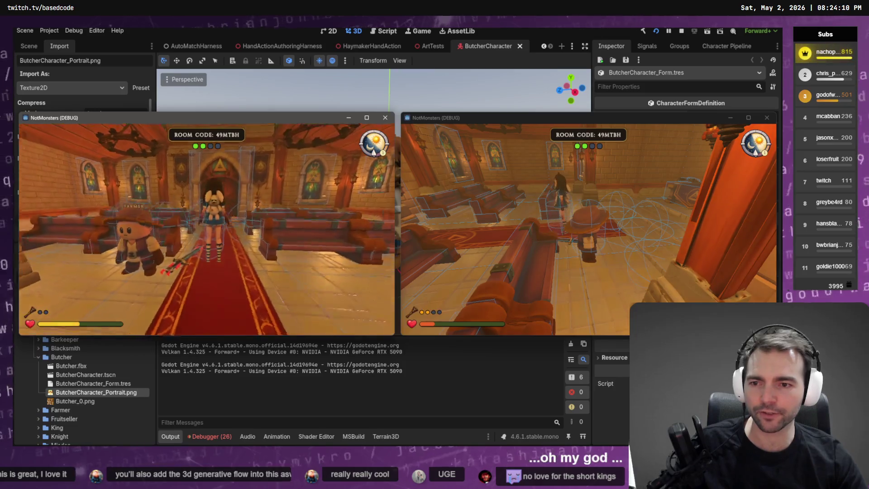
key(w)
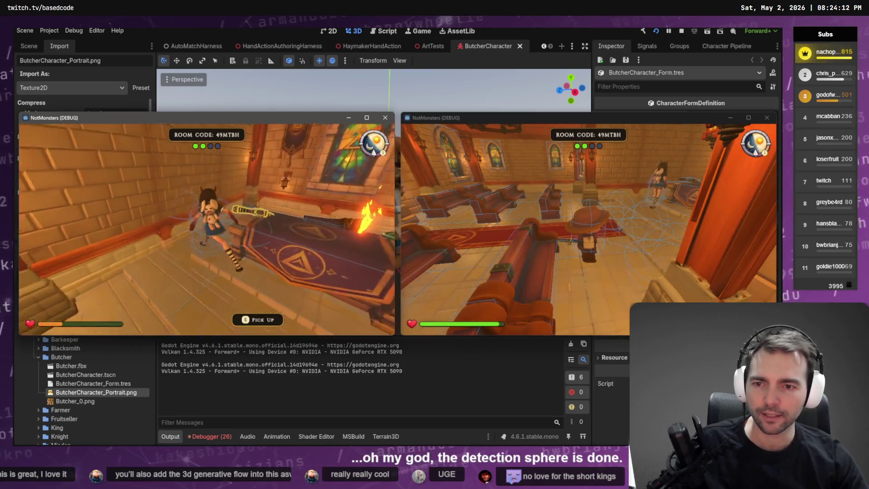
key(e)
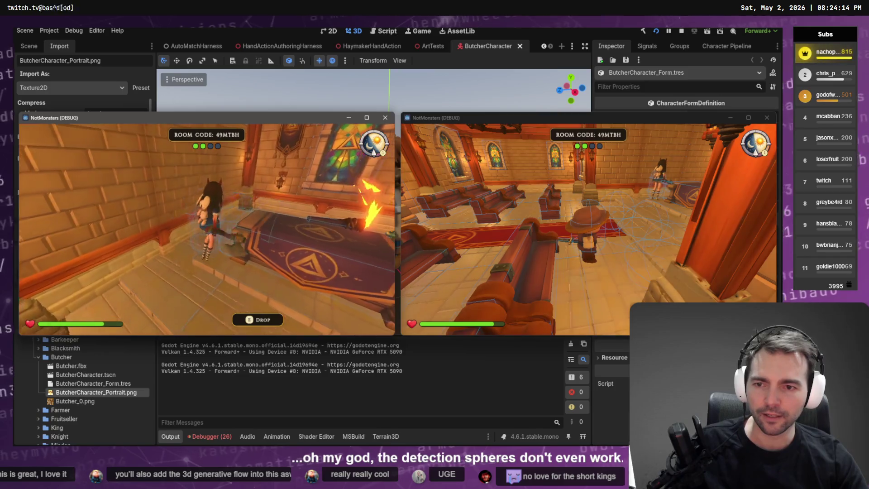
key(e)
key(w)
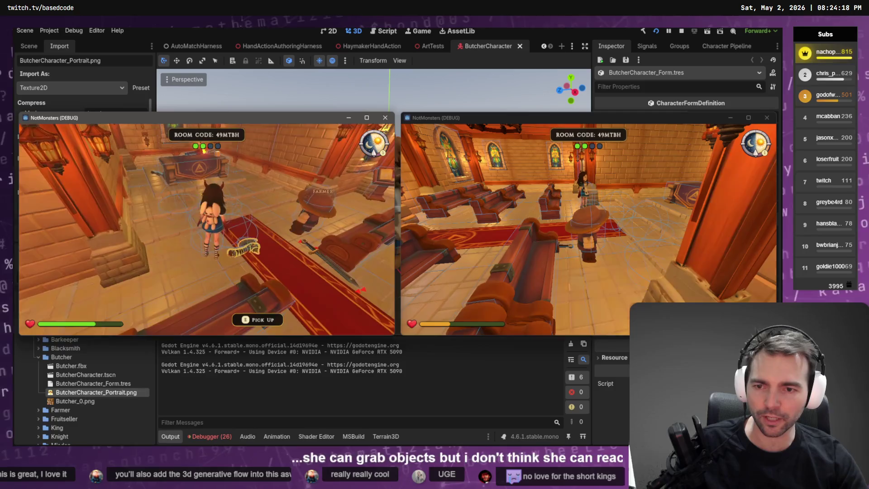
key(w)
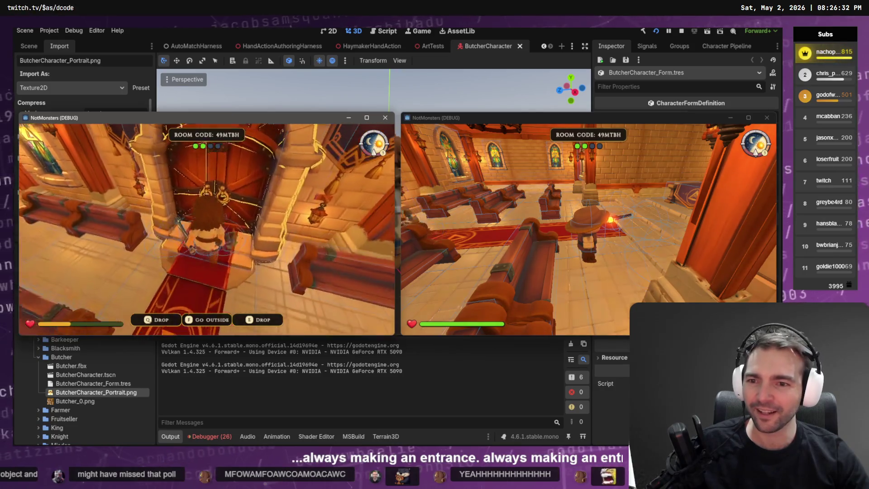
Leave the chapel and run the Butcher back and forth past the gallows, sword drawn
key(f)
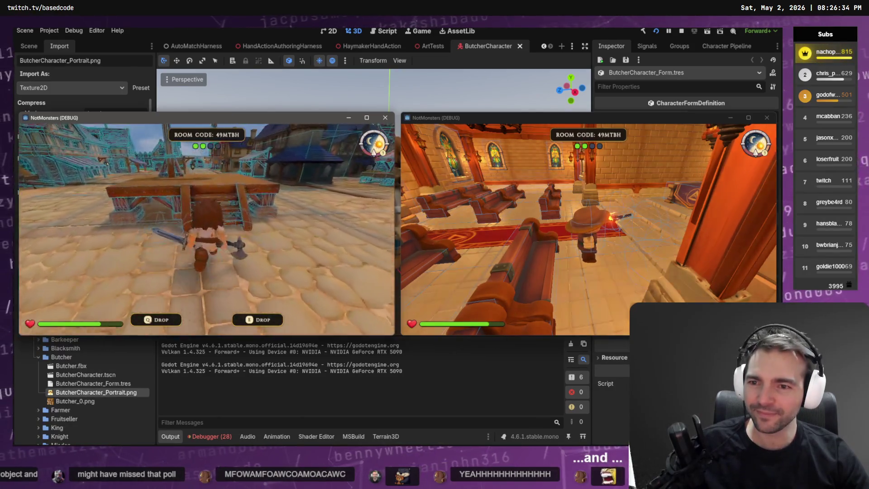
key(w)
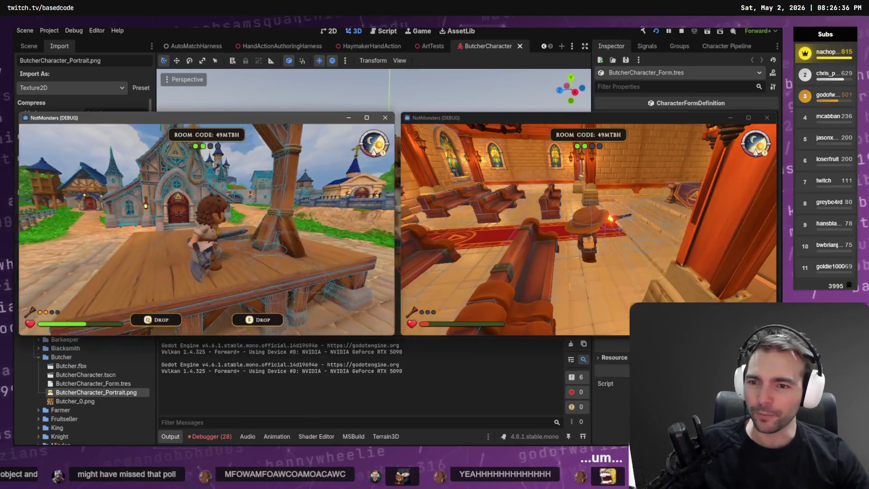
key(s)
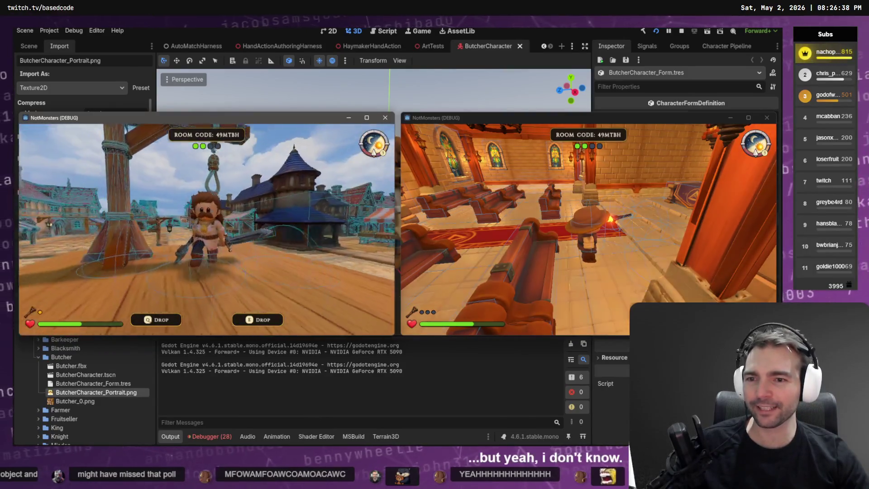
key(a)
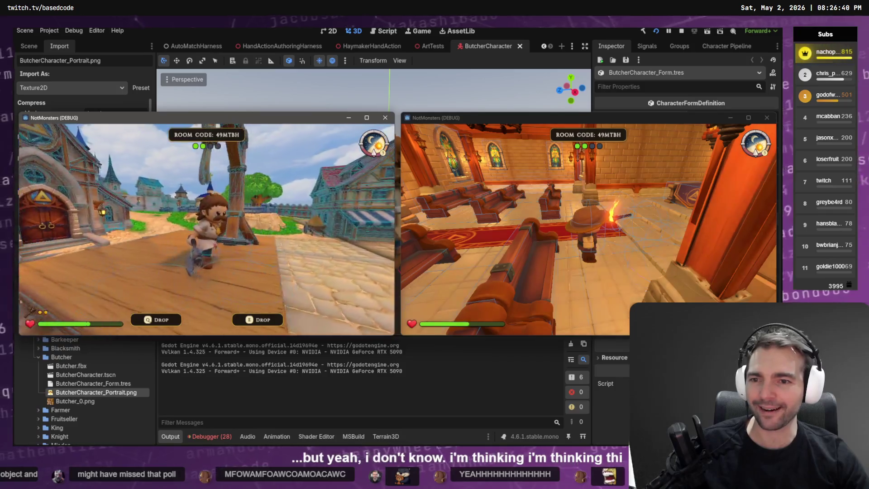
key(s)
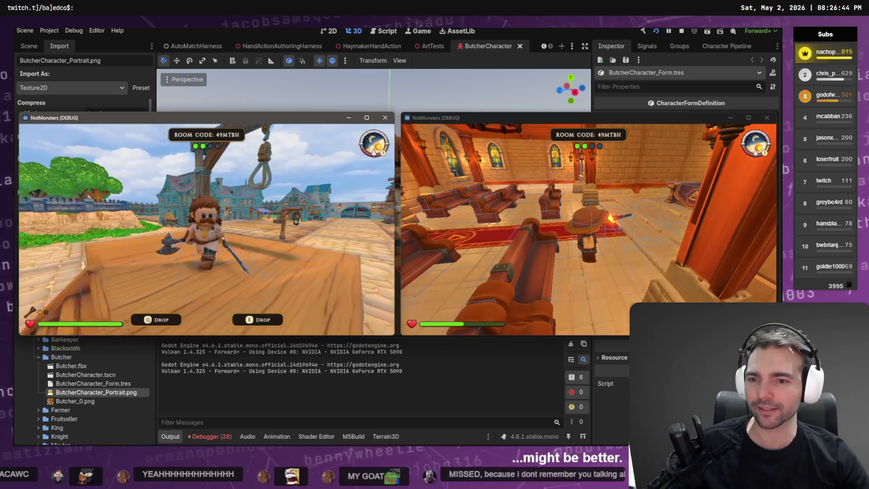
Cross the wooden deck, attack the other player with the cleaver, then walk back
key(w)
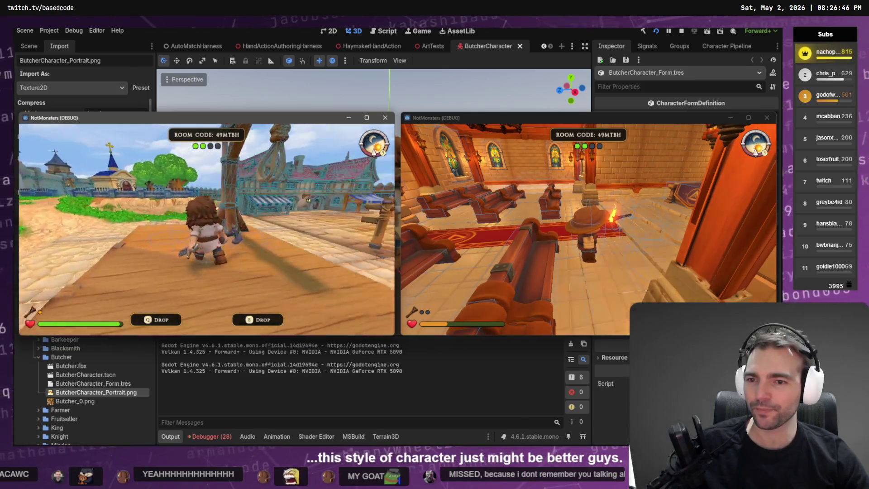
key(w)
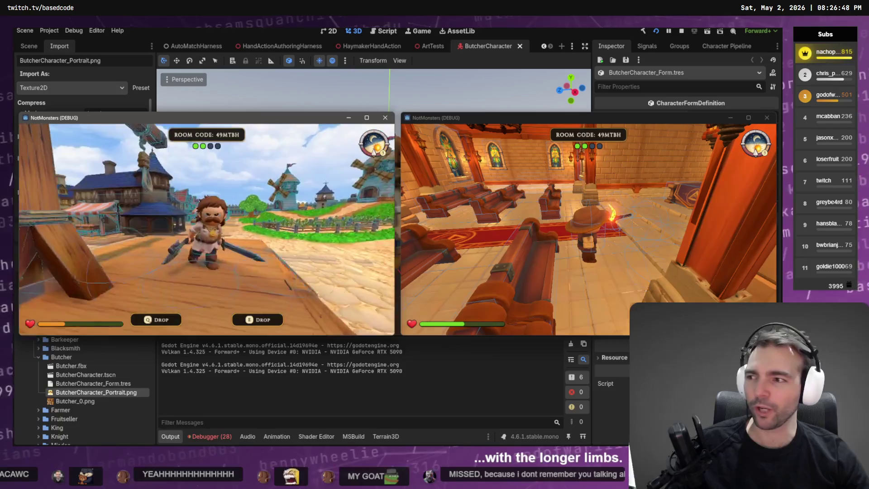
key(w)
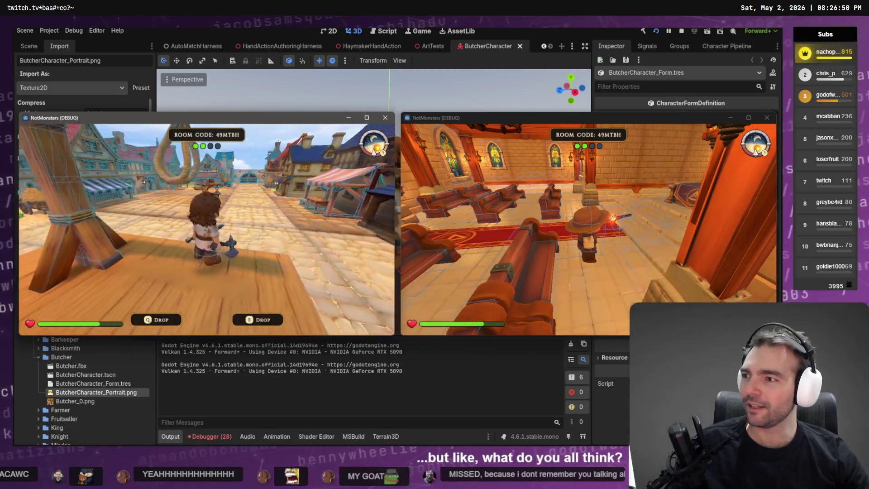
key(w)
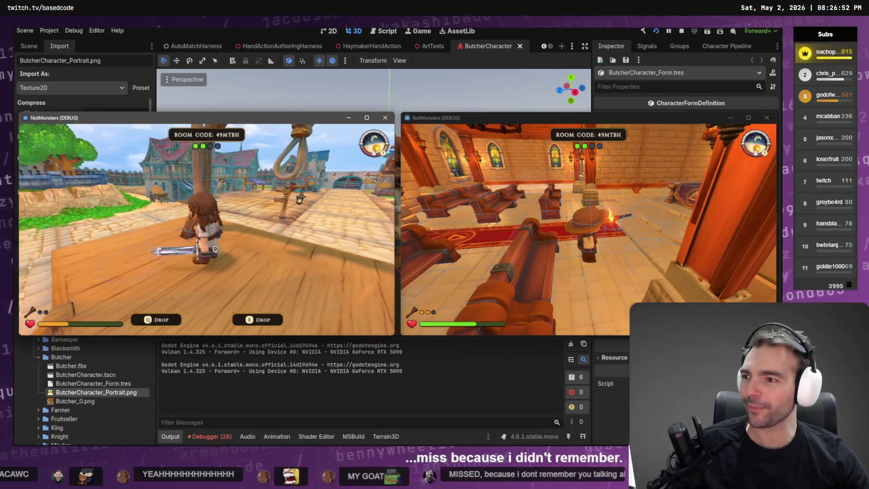
key(w)
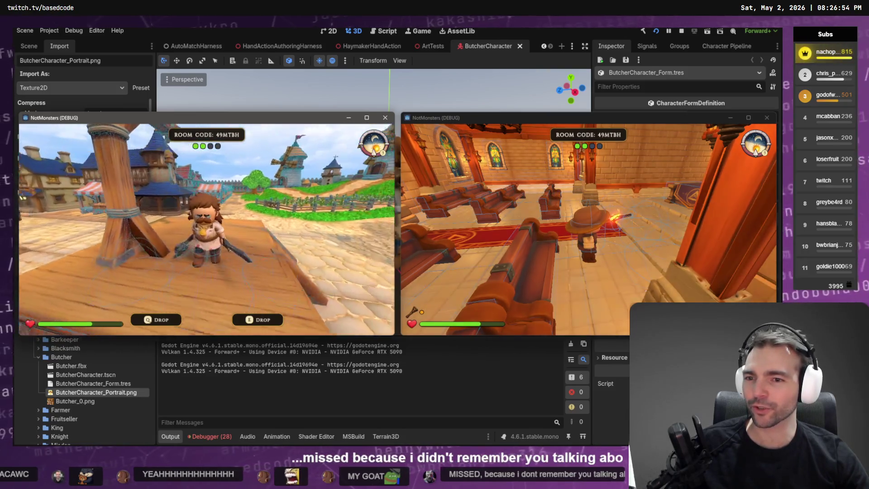
key(w)
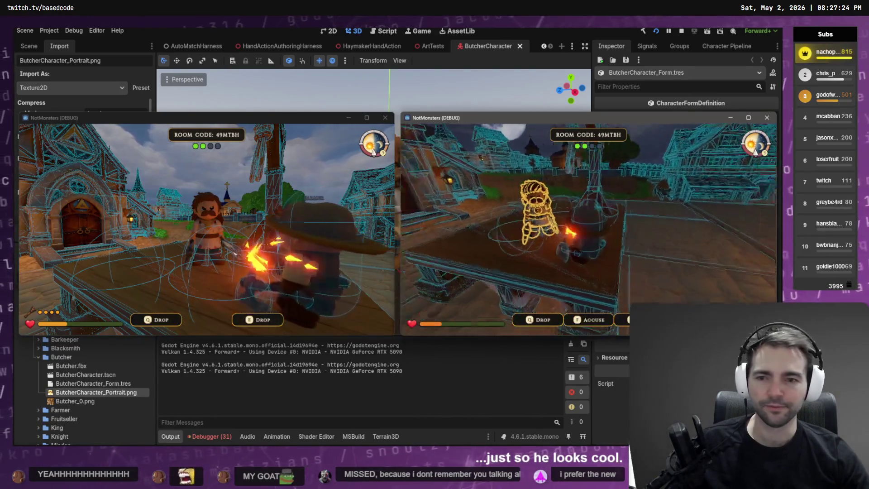
Close the Farmer player's NotMonsters (DEBUG) window with Alt+F4
key(alt+F4)
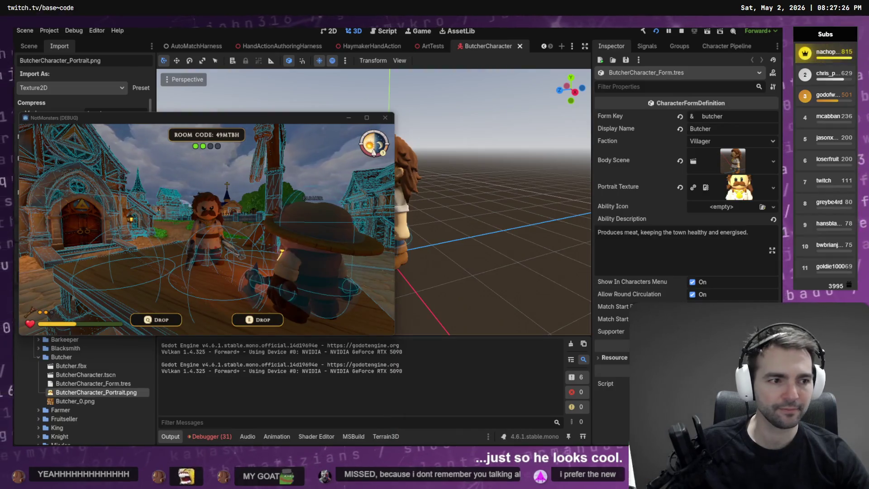
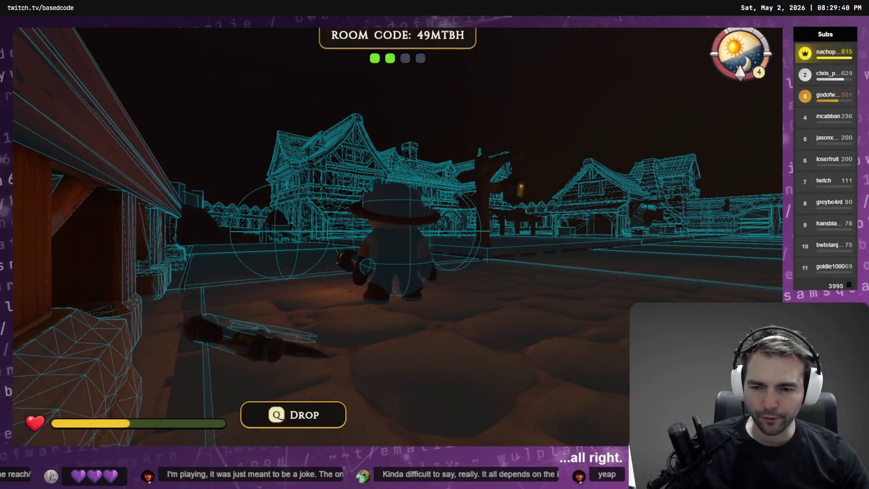
Drop the held item, pick up the axe, swap to the torch and back, then quit with F8
key(q)
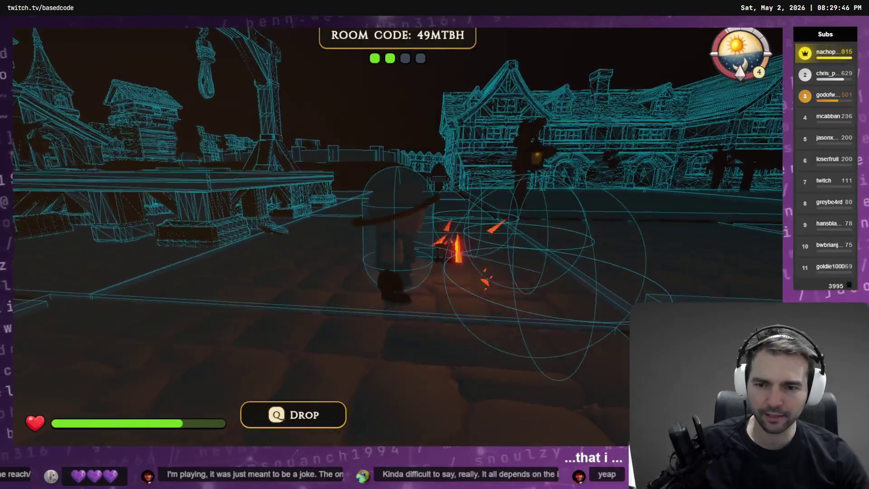
key(q)
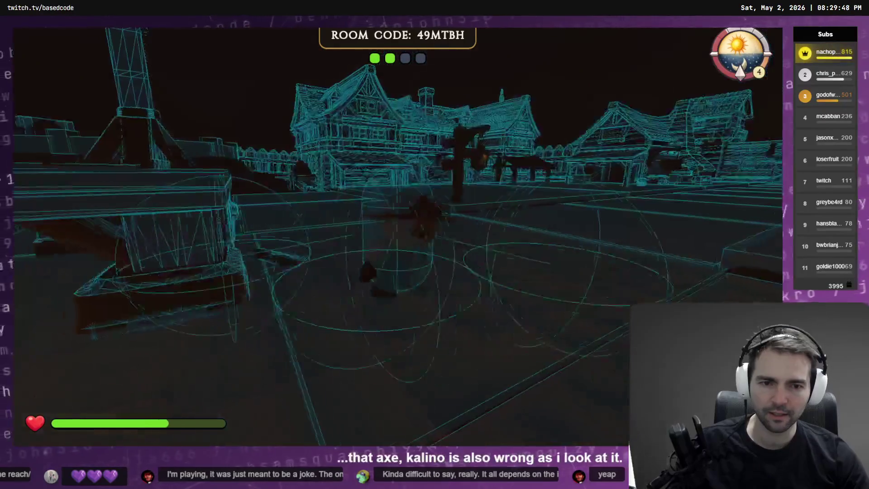
key(e)
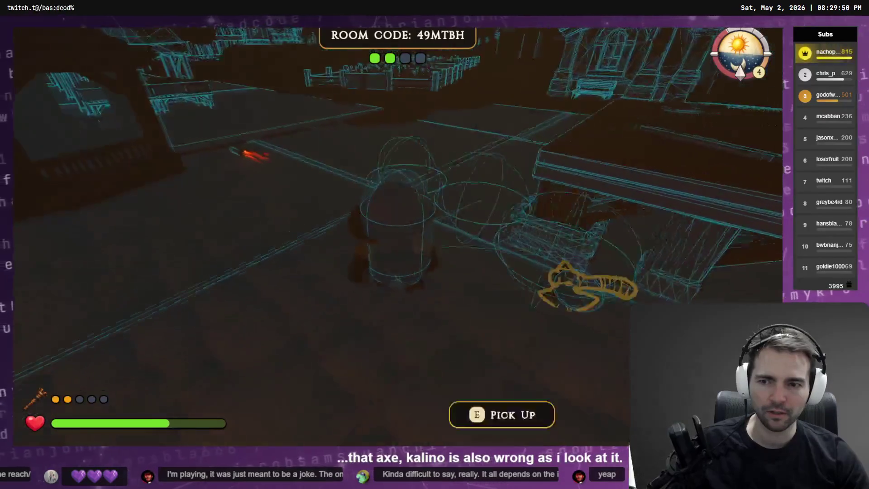
key(e)
key(e)
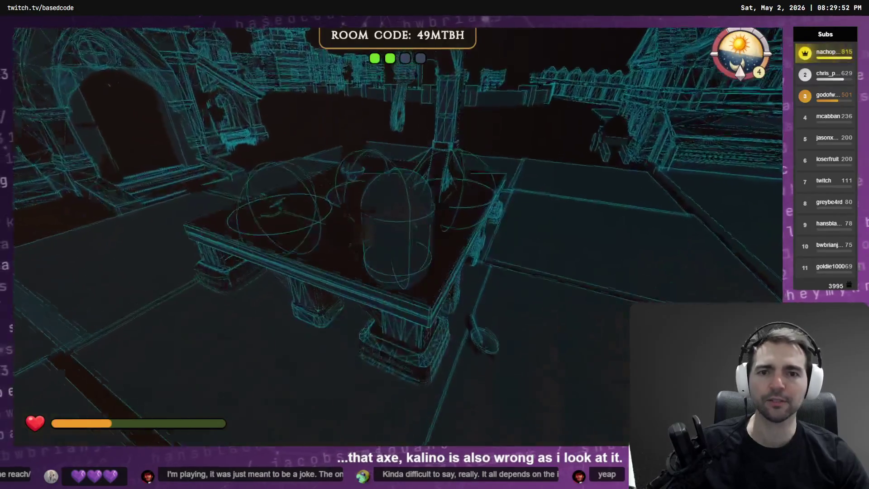
key(e)
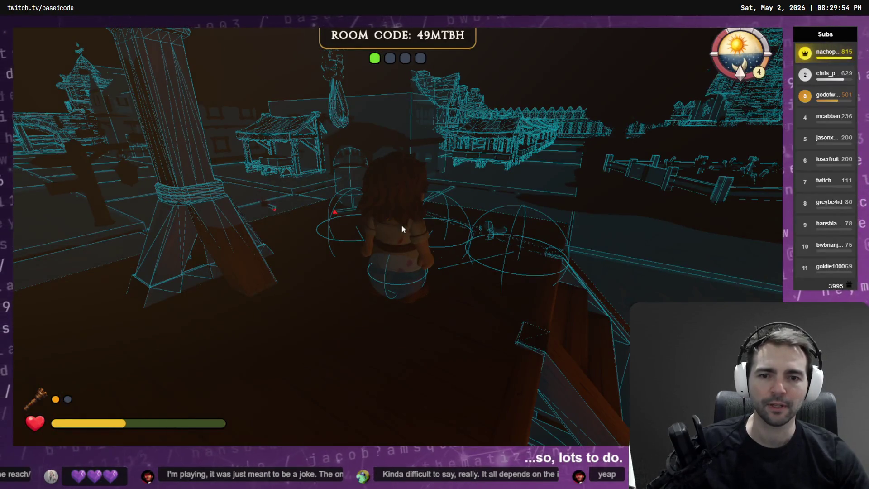
key(F8)
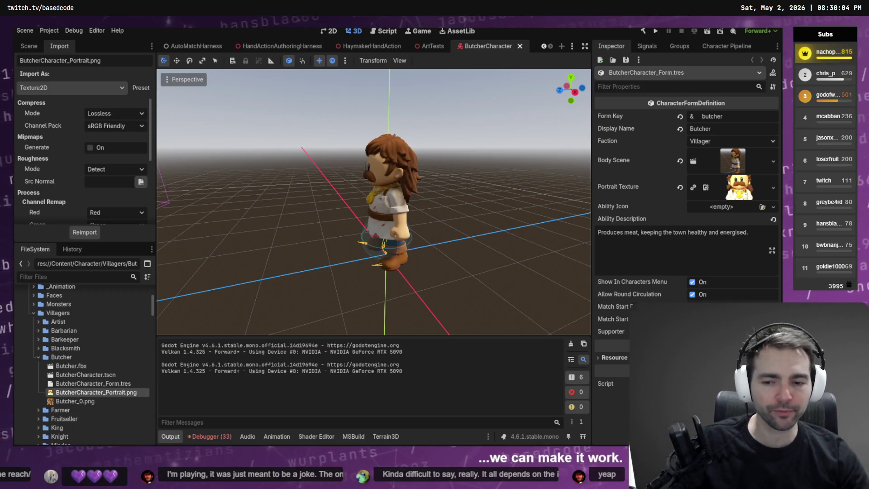
Clear the error lists of both debugger sessions
click(188, 436)
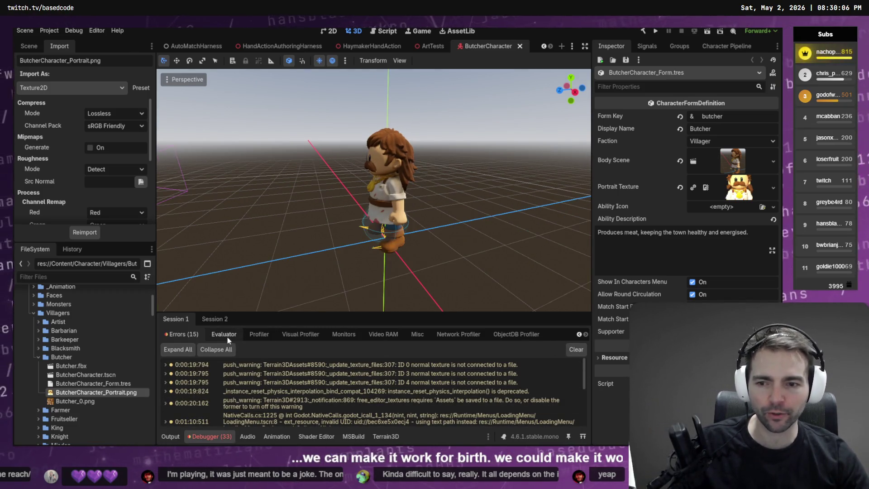
click(576, 349)
click(214, 319)
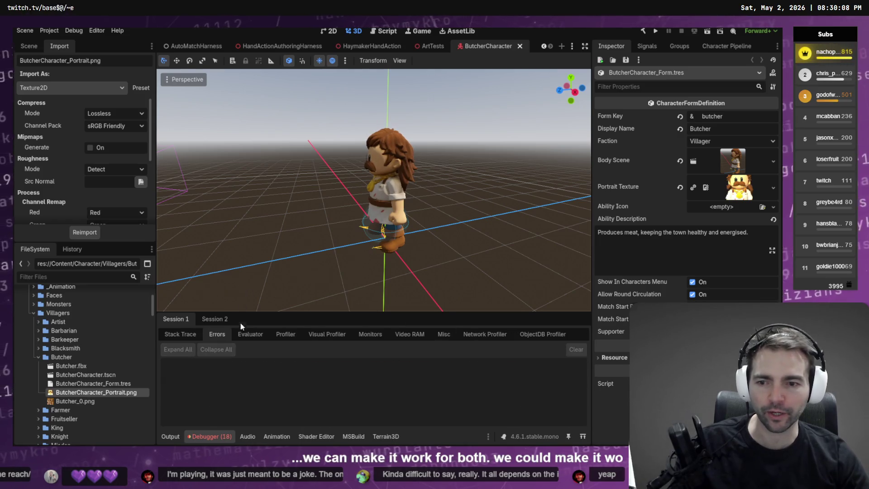
click(229, 334)
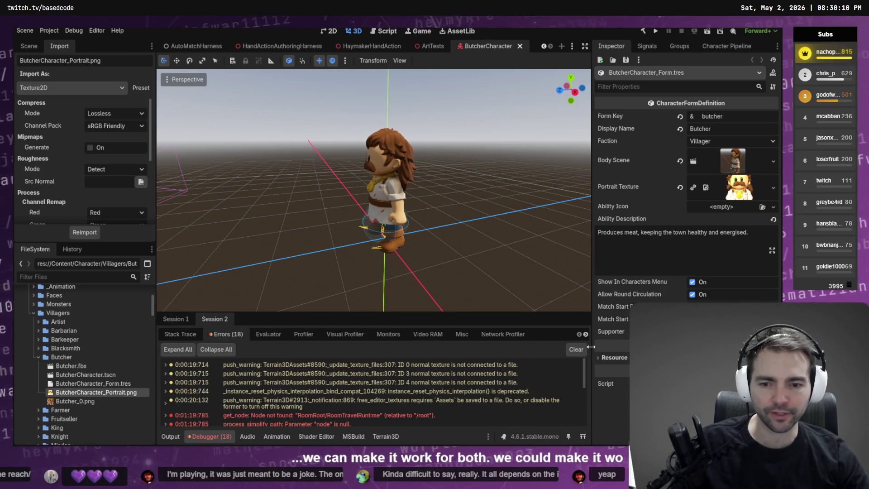
click(576, 350)
View the Butcher model from the front, then orbit around it at angles
key(KP_1)
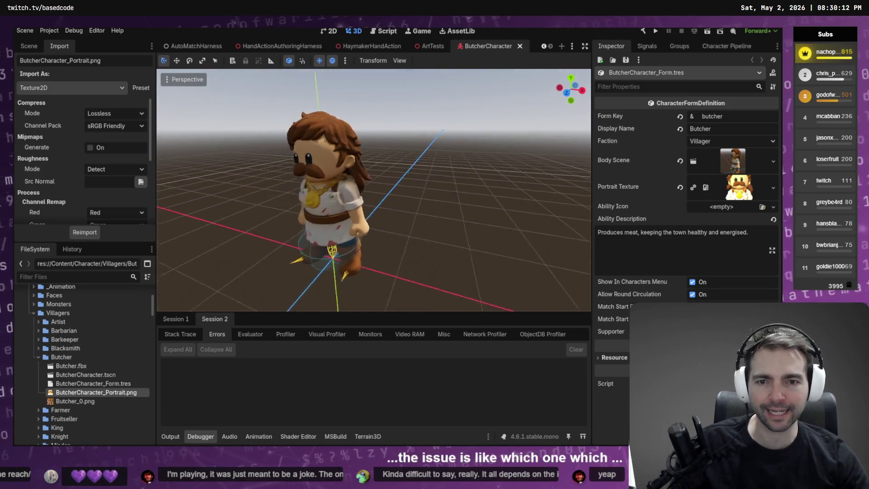
key(KP_4)
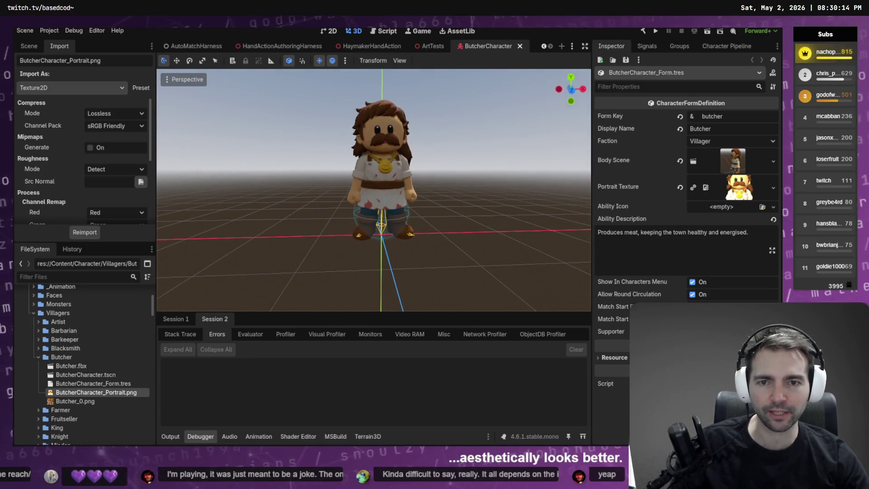
key(KP_6)
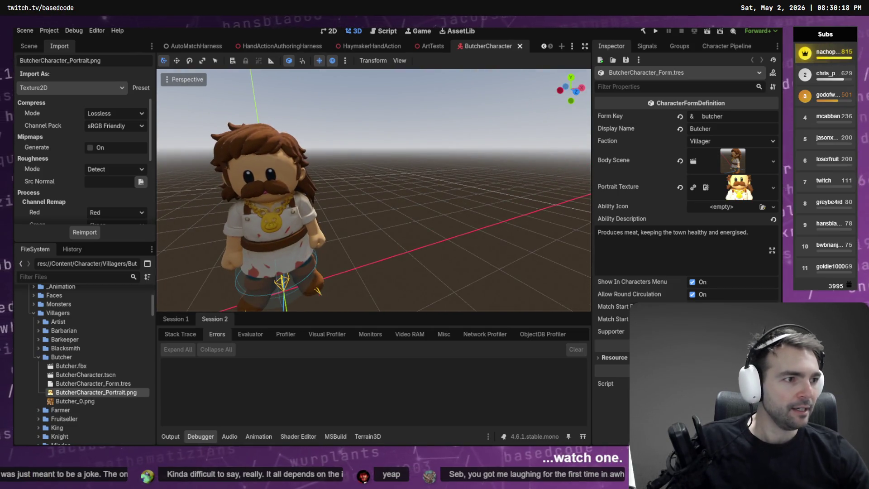
key(alt+Tab)
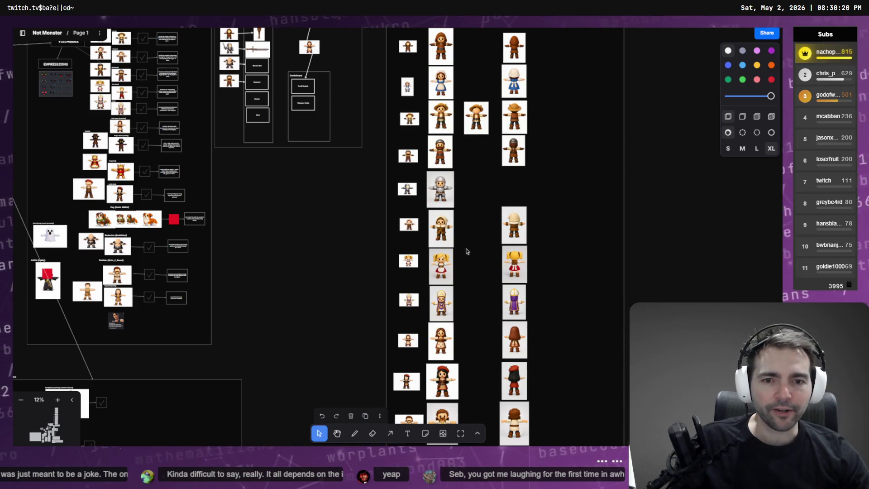
Zoom around the tldraw board comparing the old and restyled character portraits
scroll(496, 266, up, 5)
scroll(443, 171, up, 3)
scroll(442, 171, up, 3)
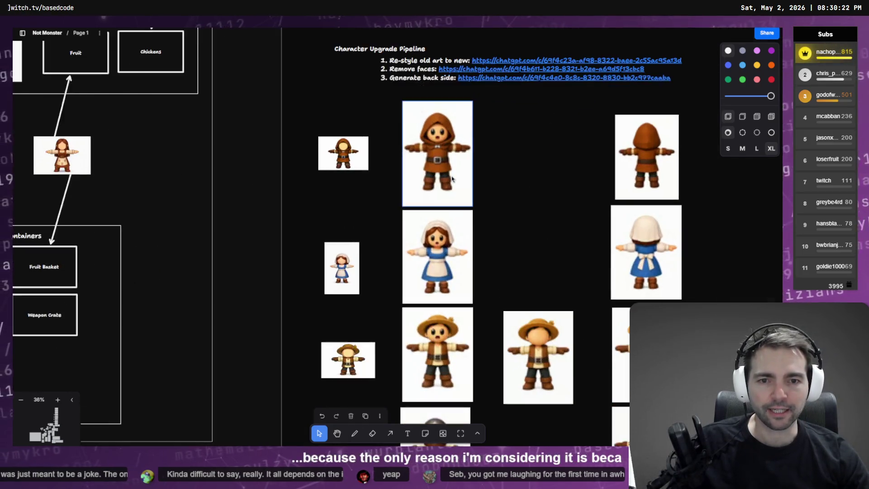
scroll(438, 134, down, 5)
scroll(438, 134, down, 10)
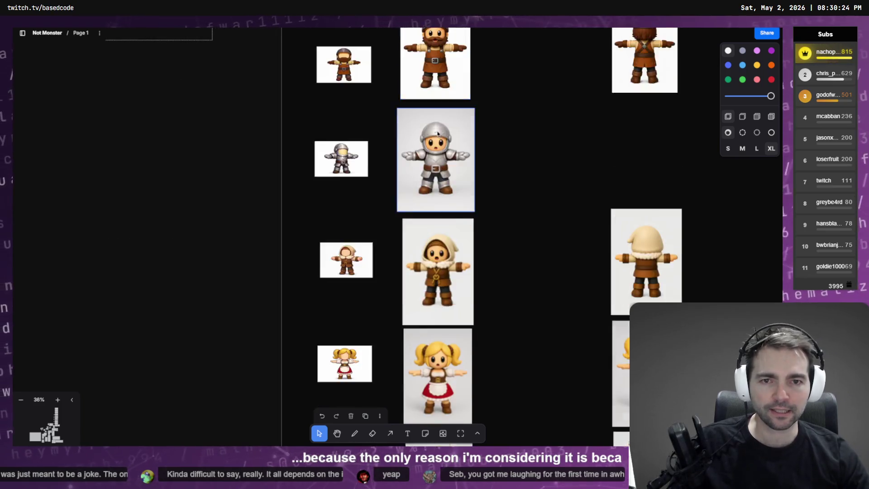
scroll(357, 134, up, 2)
scroll(358, 134, up, 6)
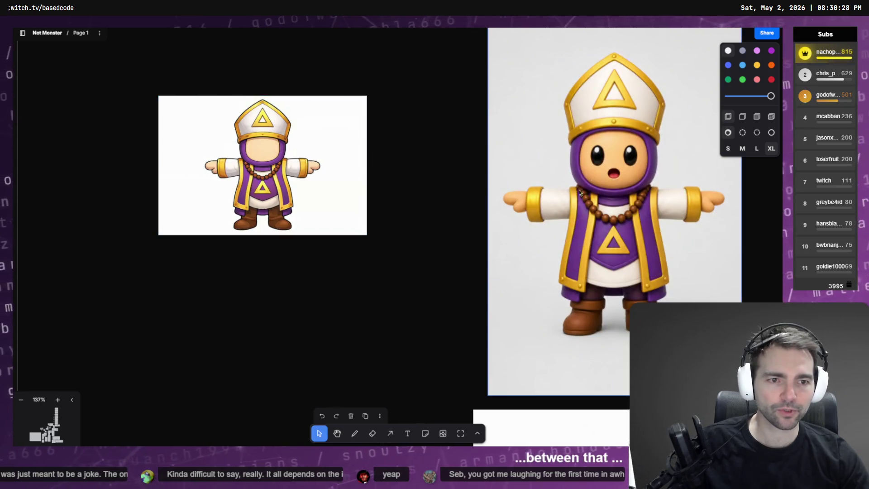
scroll(586, 196, down, 10)
scroll(610, 319, down, 5)
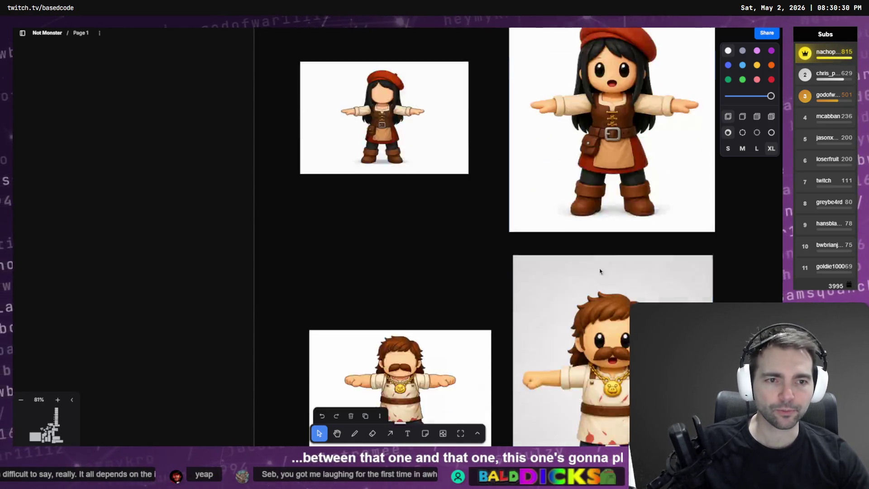
scroll(585, 284, up, 5)
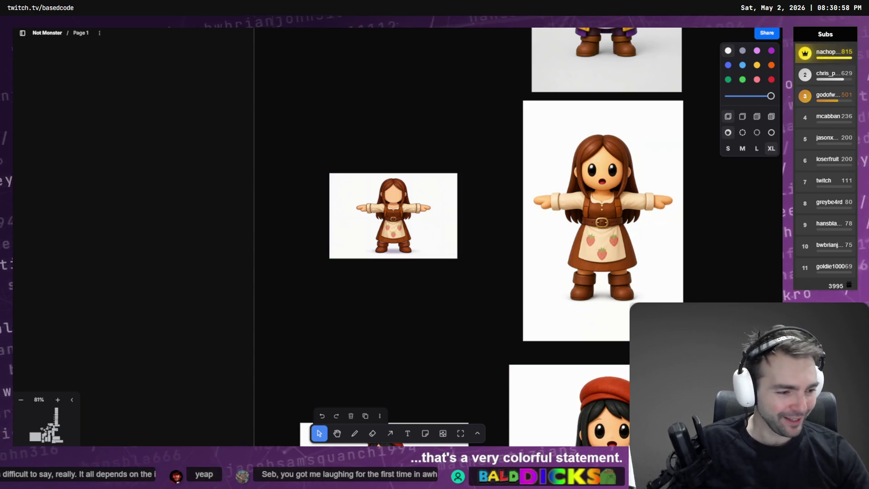
key(alt+Tab)
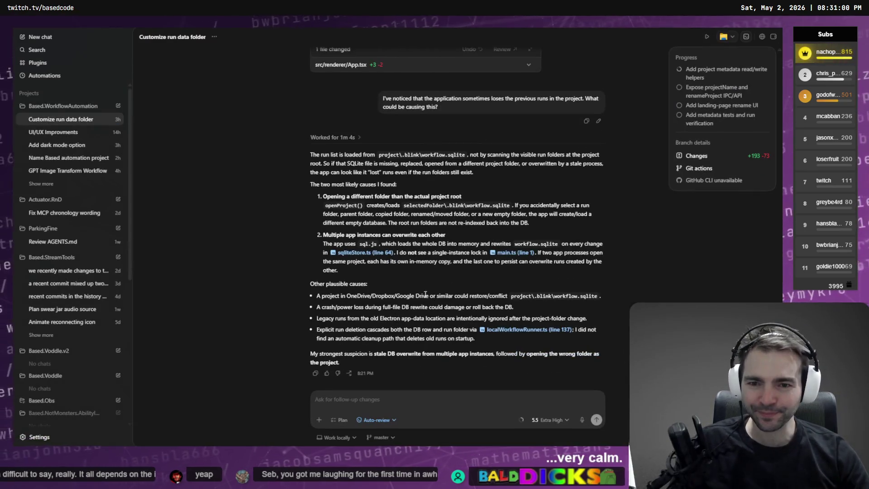
scroll(414, 246, down, 3)
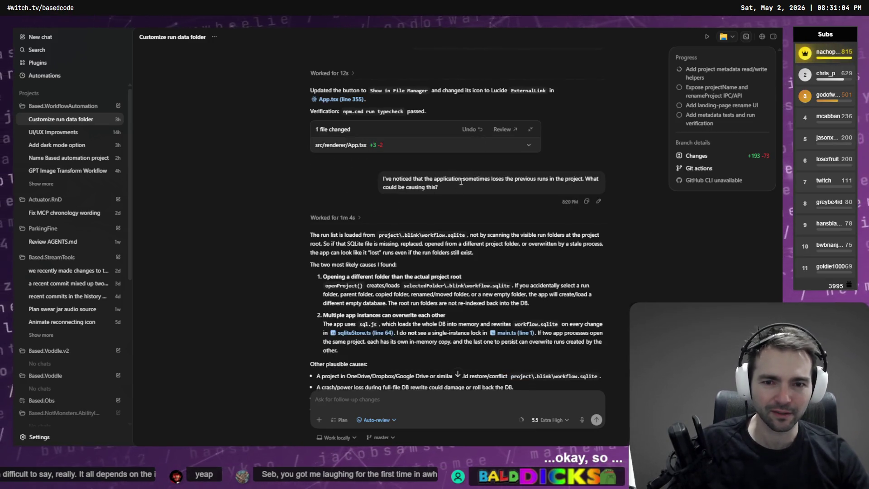
scroll(479, 203, down, 3)
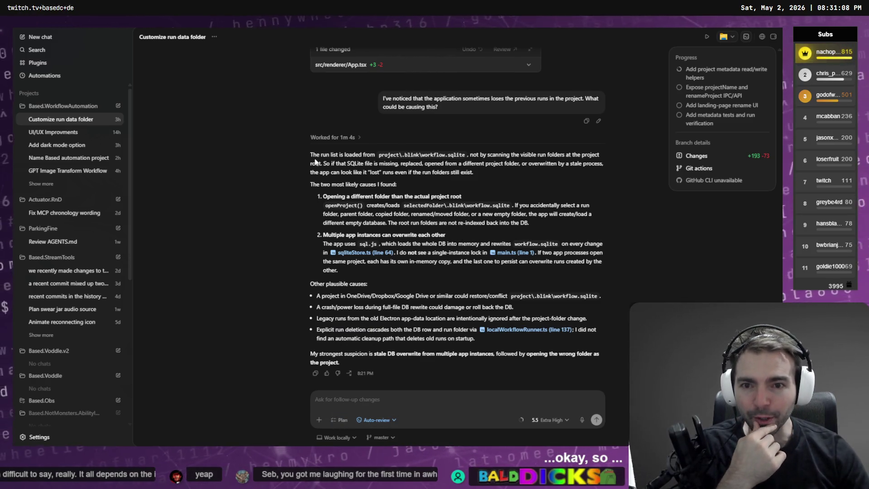
drag(331, 156, 590, 155)
click(560, 181)
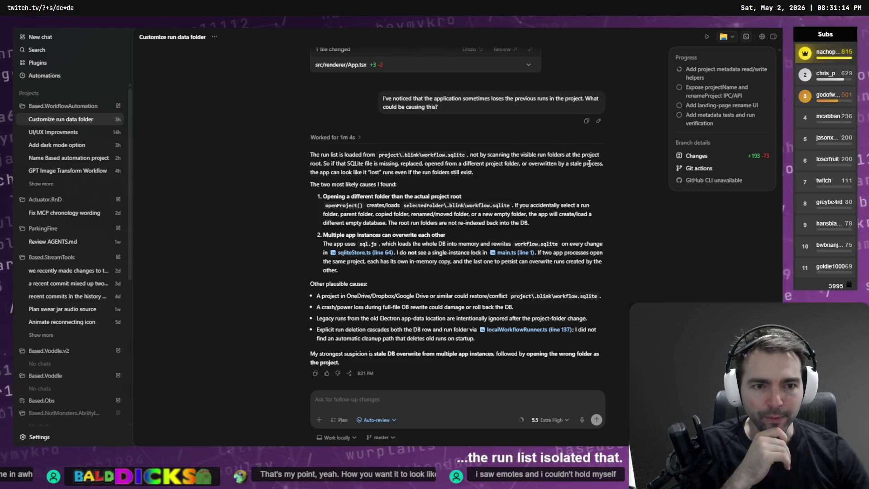
drag(326, 166, 400, 163)
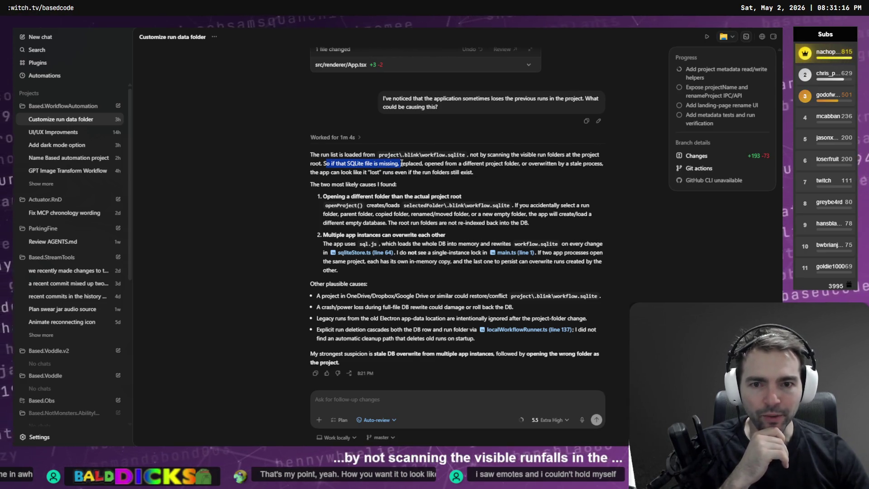
click(401, 162)
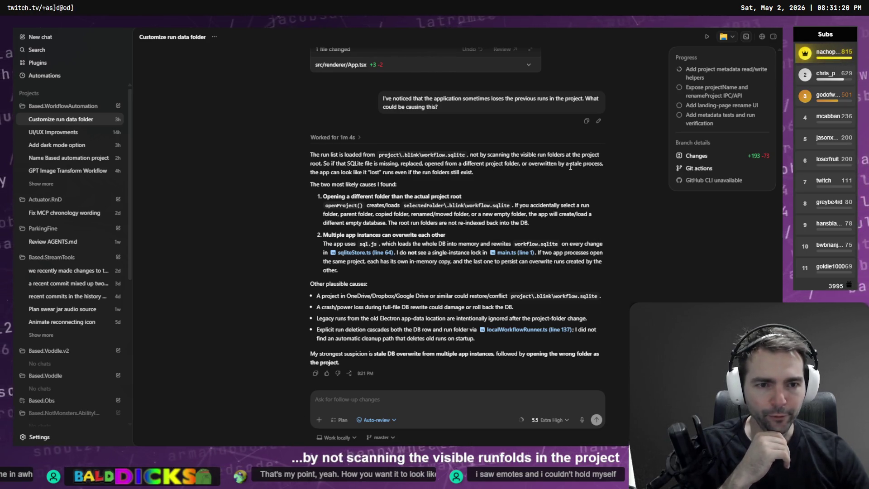
drag(313, 172, 473, 175)
click(488, 179)
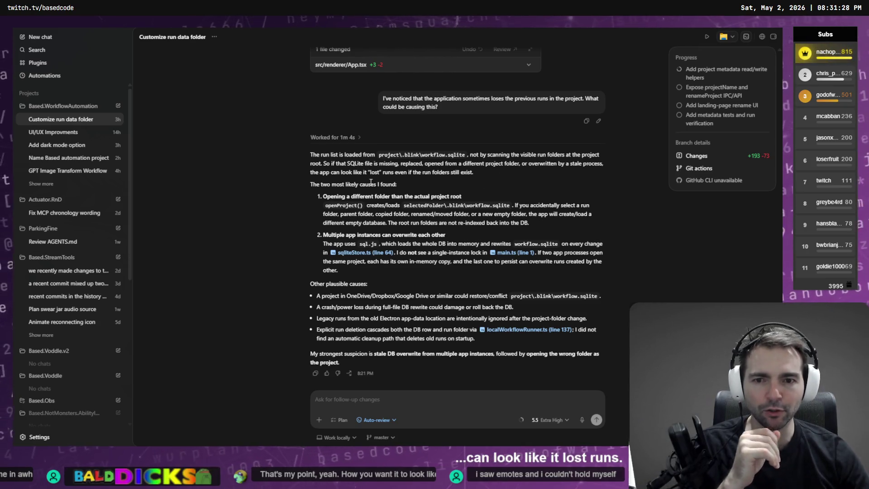
drag(323, 197, 481, 199)
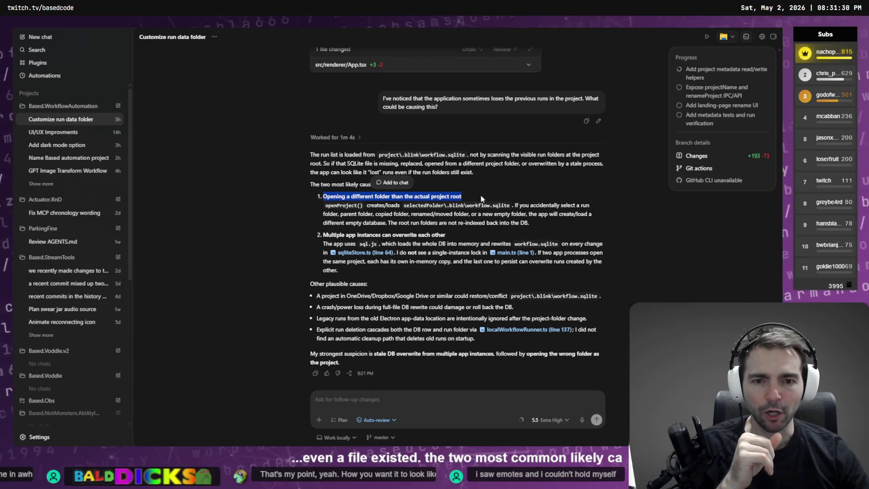
drag(323, 234, 446, 235)
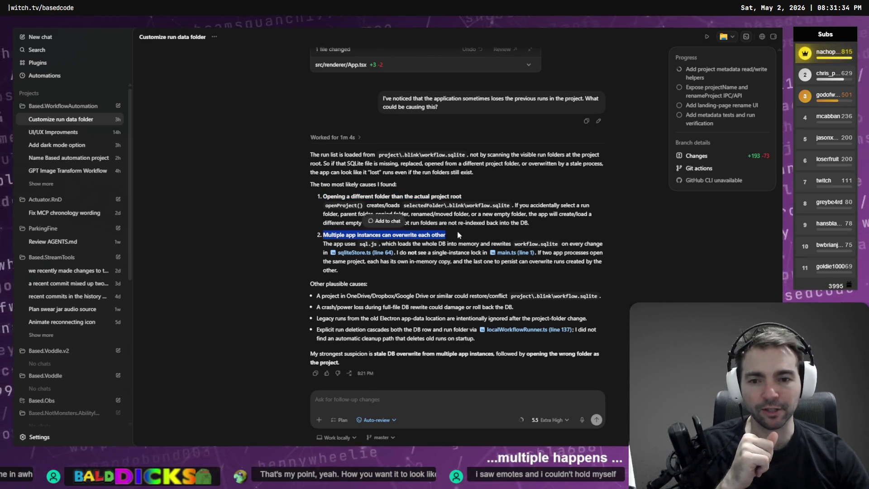
click(312, 254)
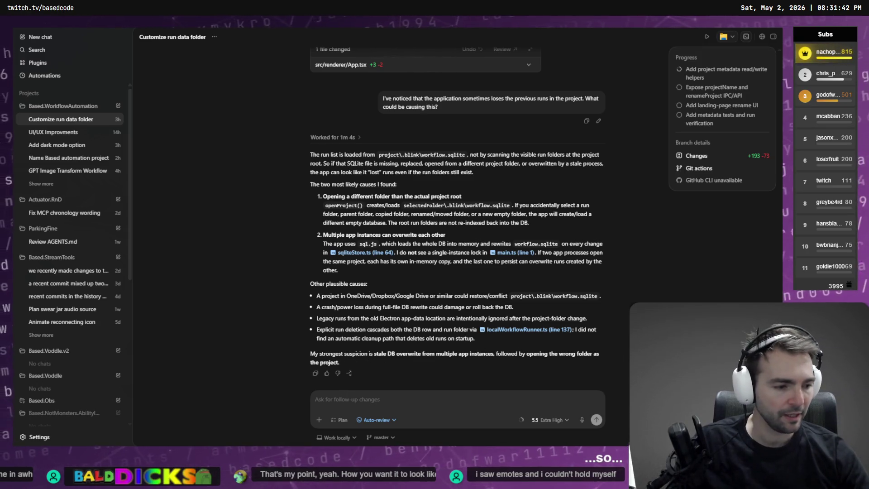
key(alt+Tab)
Scroll through the Remove Faces run's subjects to check how far it has progressed
scroll(491, 261, down, 15)
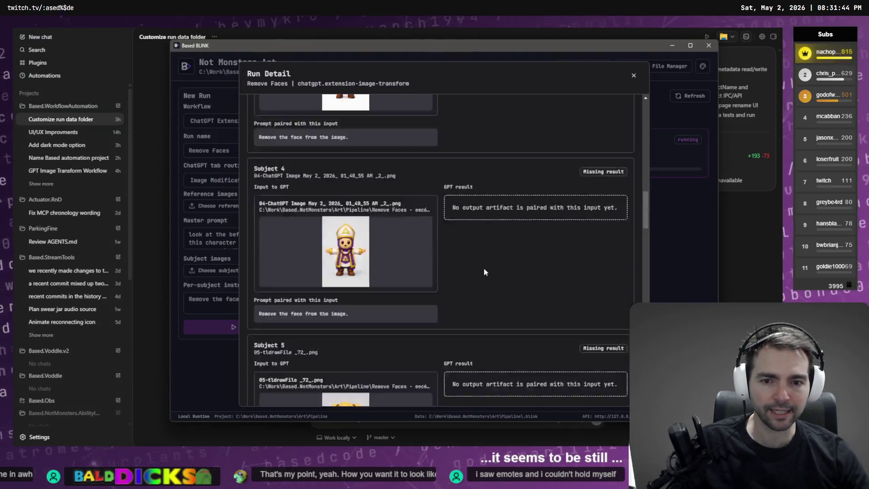
scroll(493, 262, down, 20)
scroll(523, 308, up, 20)
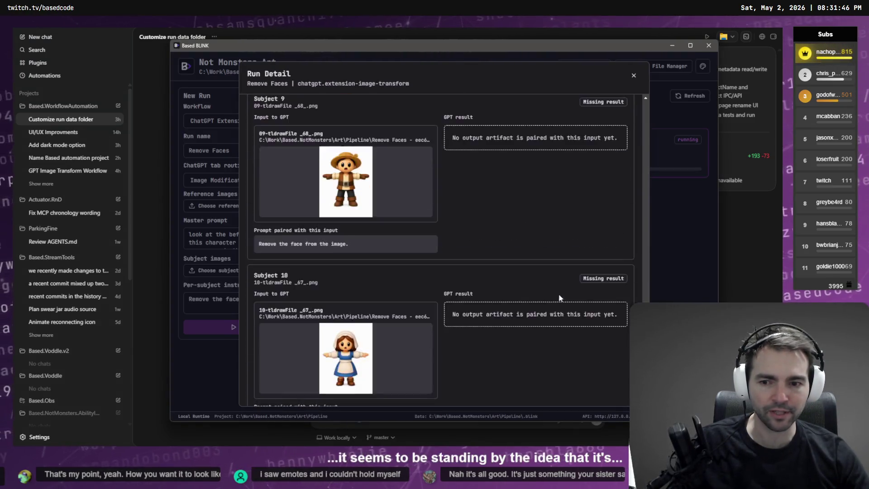
scroll(555, 272, up, 20)
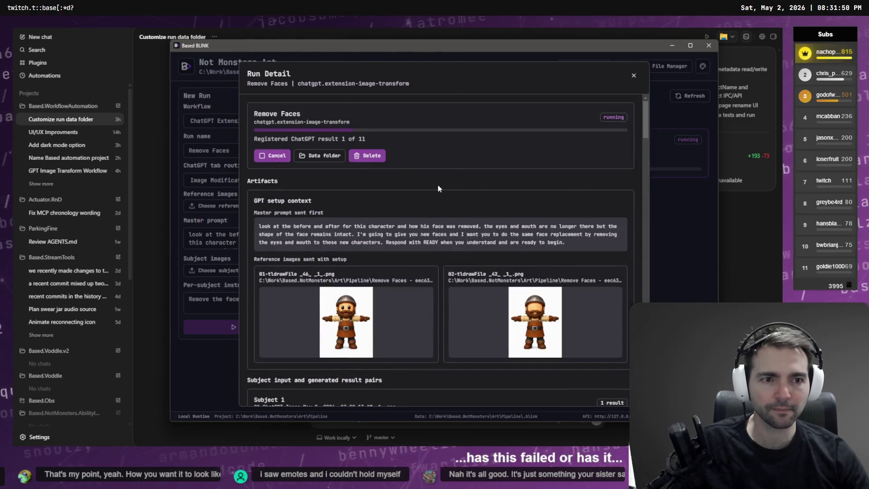
key(alt+Tab)
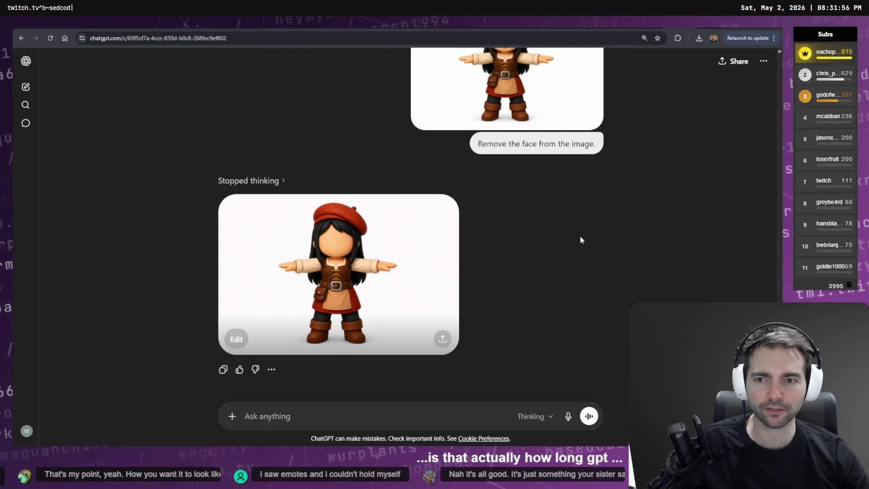
Paste the next character image into ChatGPT and send the face-removal request
key(ctrl+v)
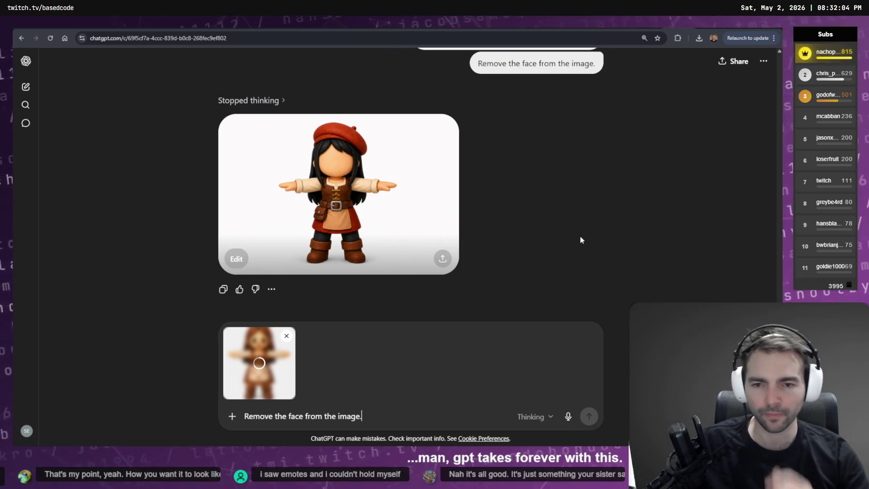
key(Return)
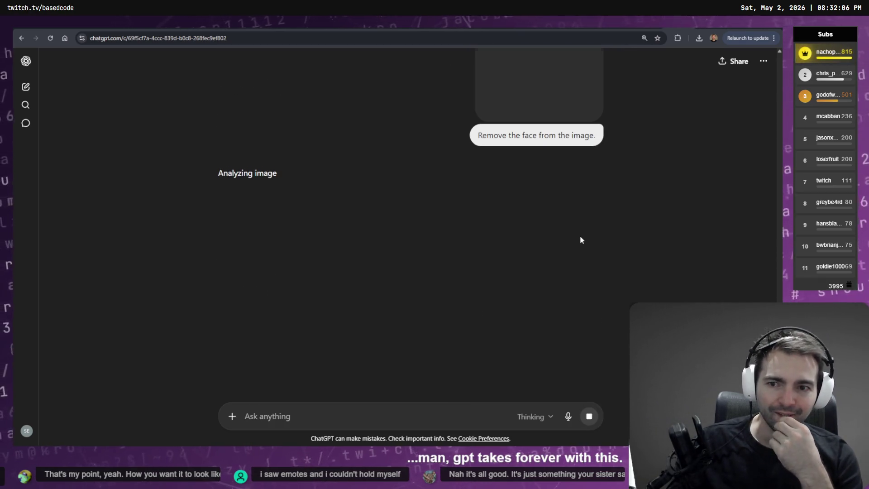
key(alt+Tab)
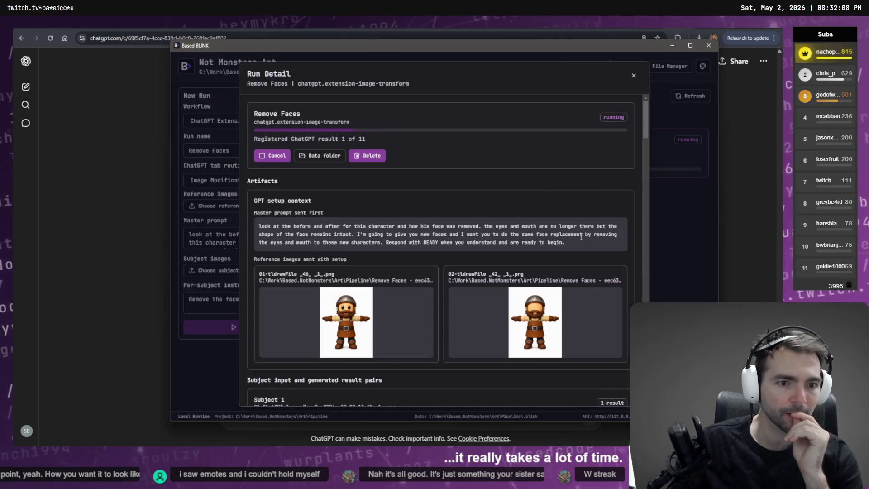
Scroll the run details, then minimize and restore the Based BLINK window
scroll(526, 230, down, 3)
scroll(527, 234, down, 5)
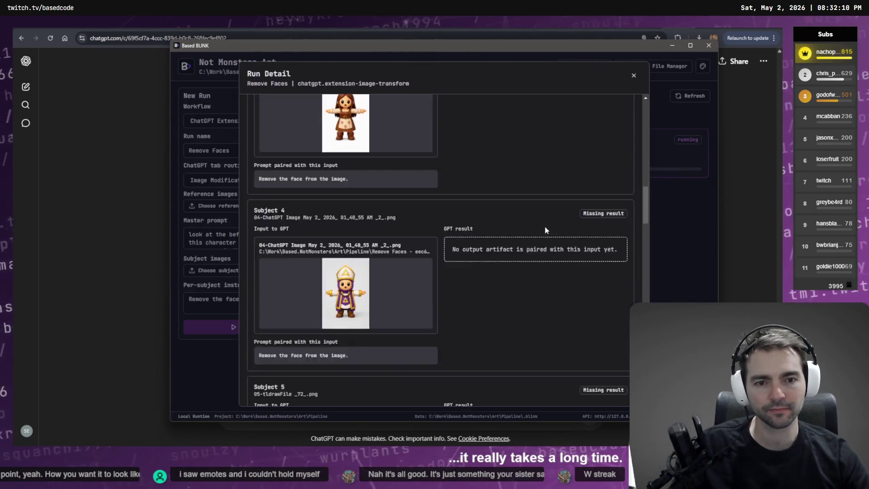
click(677, 50)
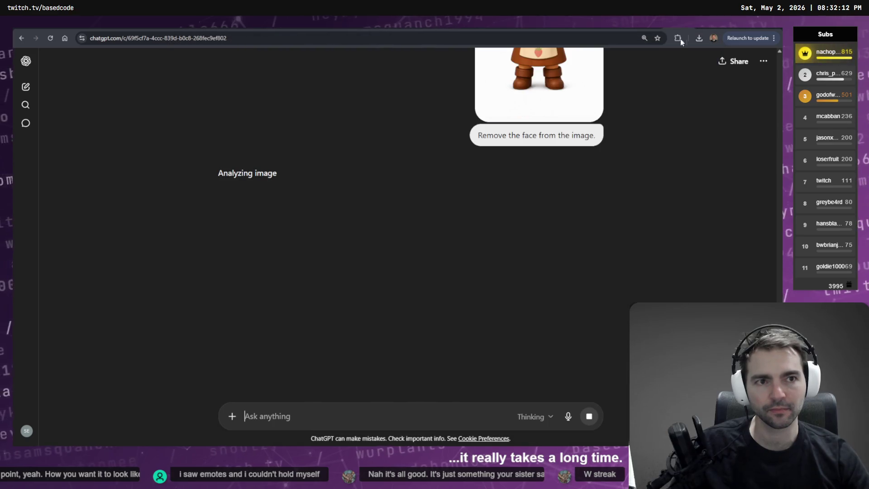
key(alt+Tab)
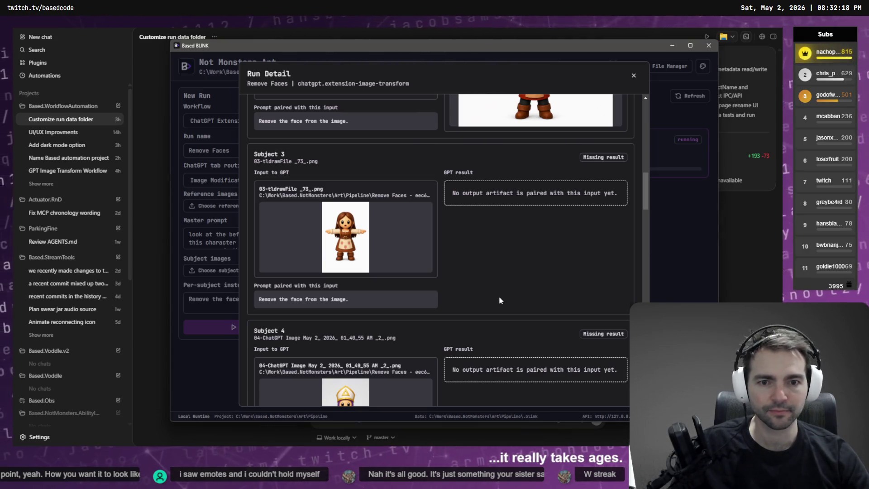
Scroll the Run Detail subjects until subject 2's faceless result is registered
scroll(500, 296, down, 4)
scroll(489, 295, up, 5)
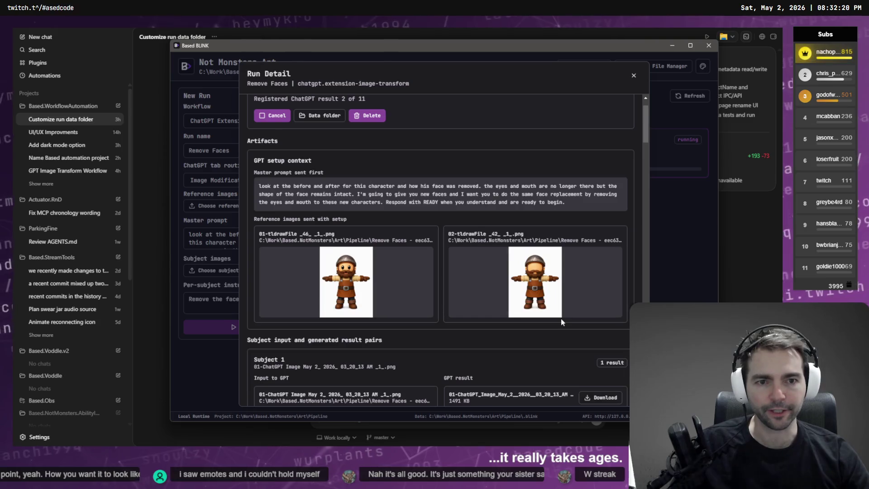
scroll(561, 312, down, 4)
scroll(564, 272, down, 6)
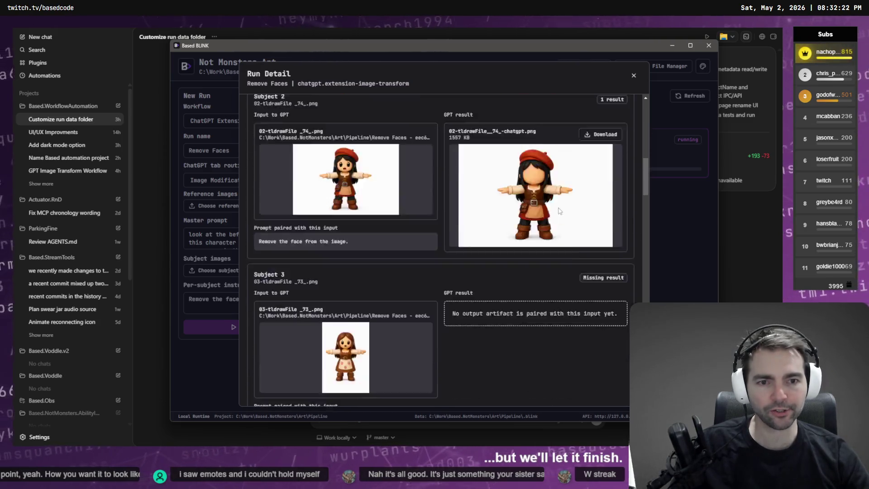
scroll(558, 270, down, 2)
scroll(553, 268, up, 4)
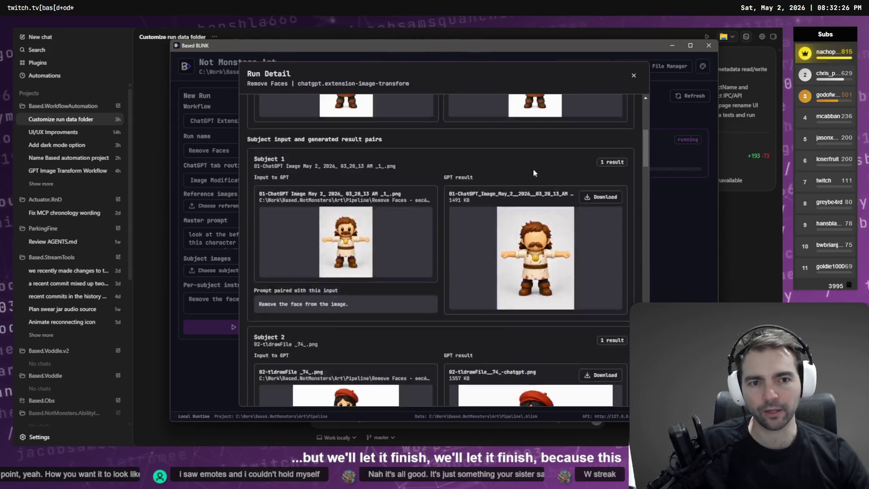
scroll(538, 155, down, 10)
scroll(537, 149, down, 4)
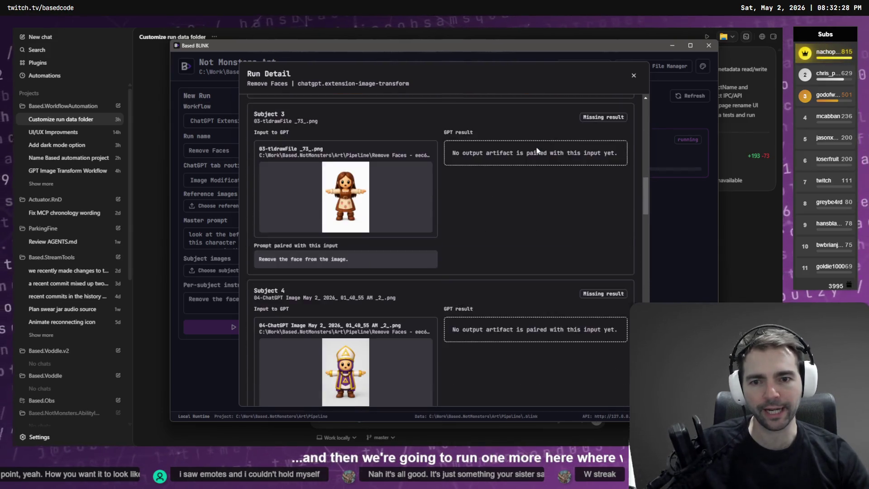
scroll(525, 237, up, 8)
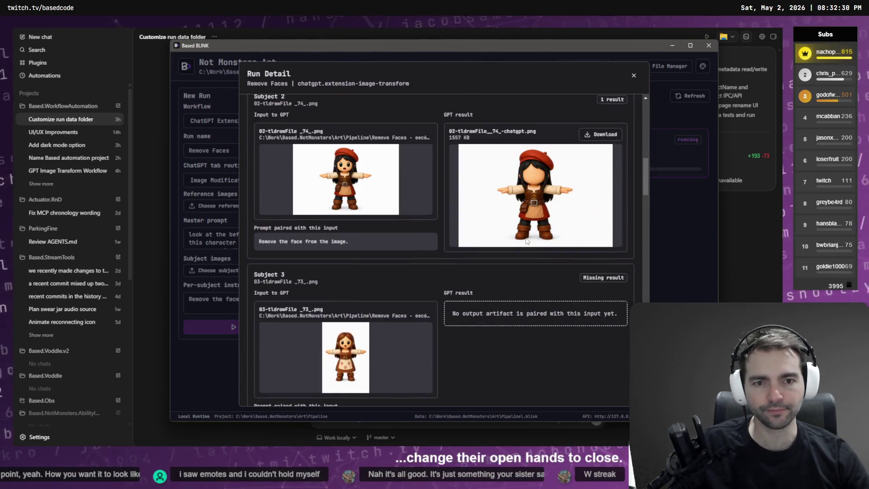
scroll(528, 236, down, 4)
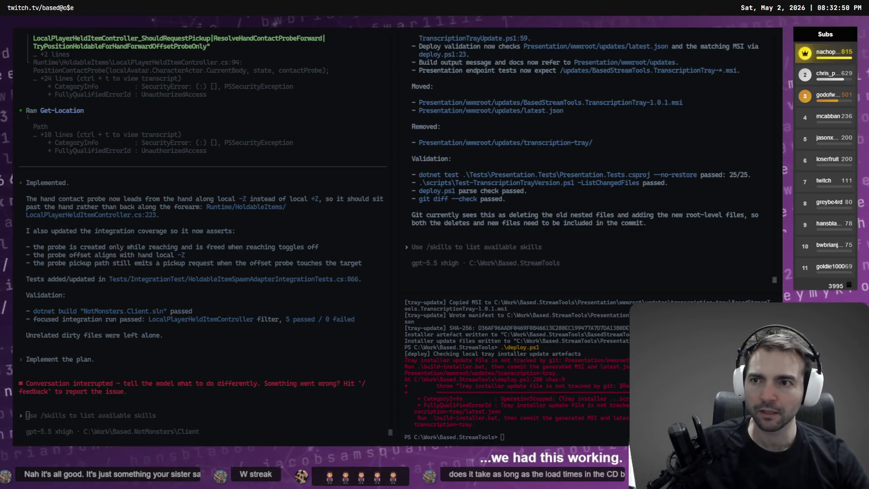
In the NotMonsters Client session, dictate a prompt to size the FBX picker by result count, max four
key(ctrl+Tab)
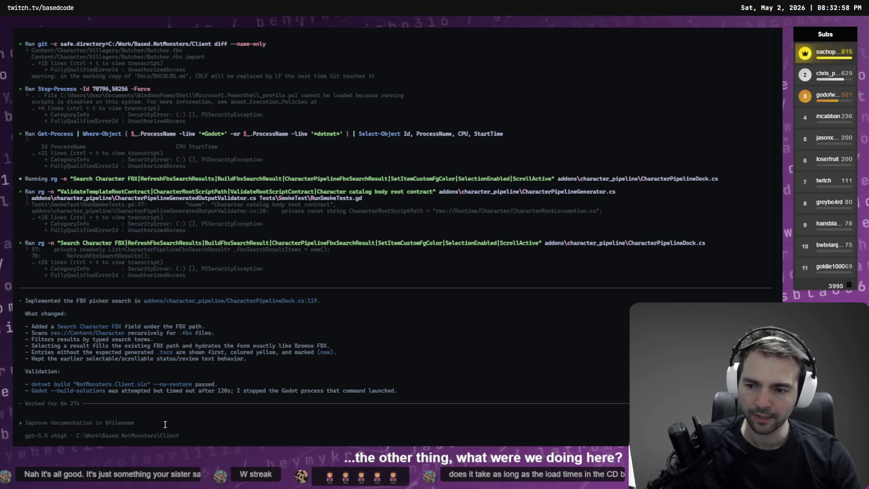
key(super+h)
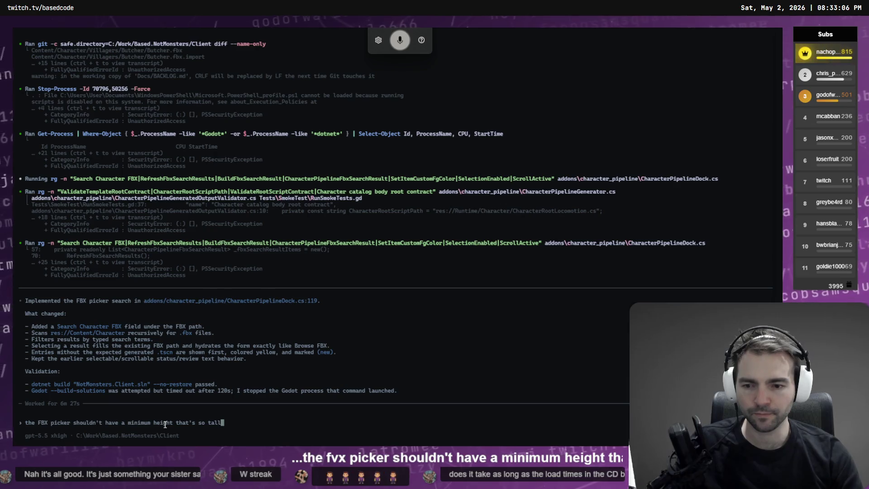
key(super+h)
text(. let's try something where the height is a multiple of the number of results but capped to four.)
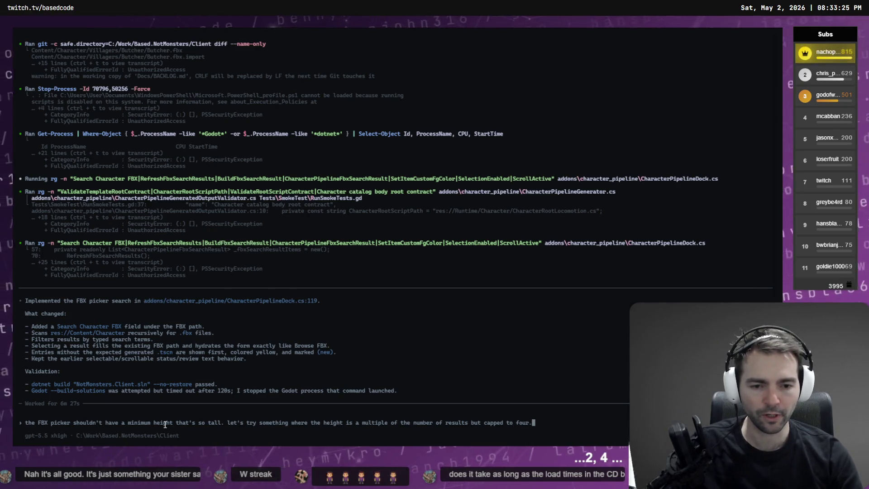
key(super+h)
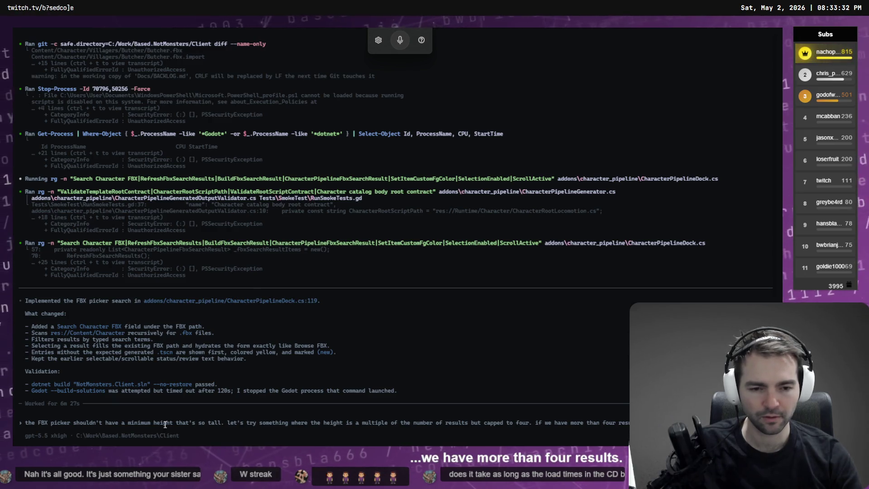
key(super+h)
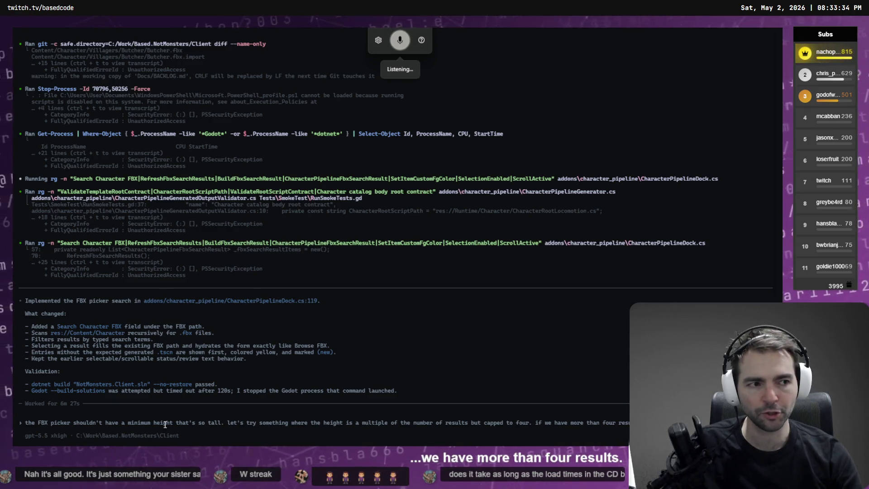
key(super+h)
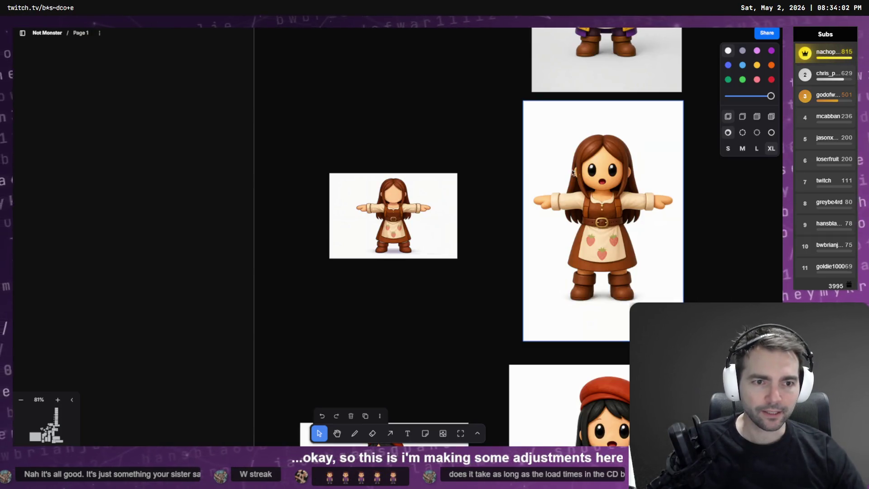
Scroll the character grid, then check the Remove Faces run details
scroll(577, 171, down, 10)
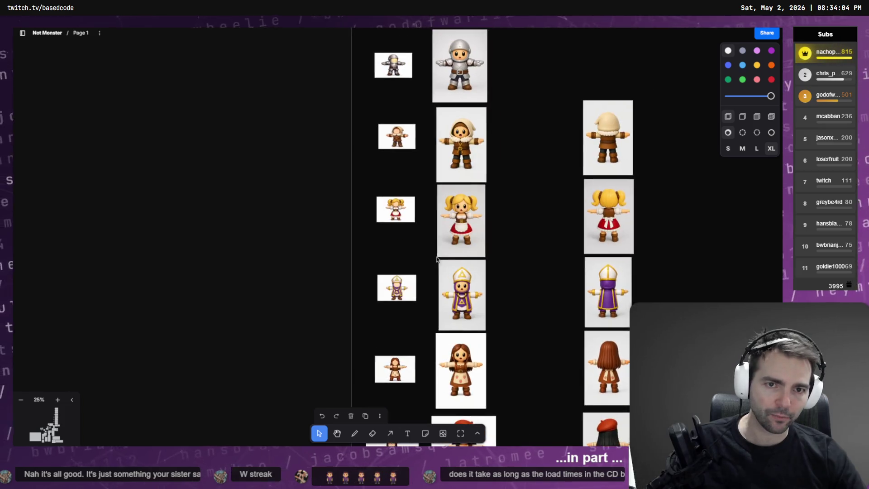
scroll(434, 267, down, 3)
scroll(454, 67, up, 3)
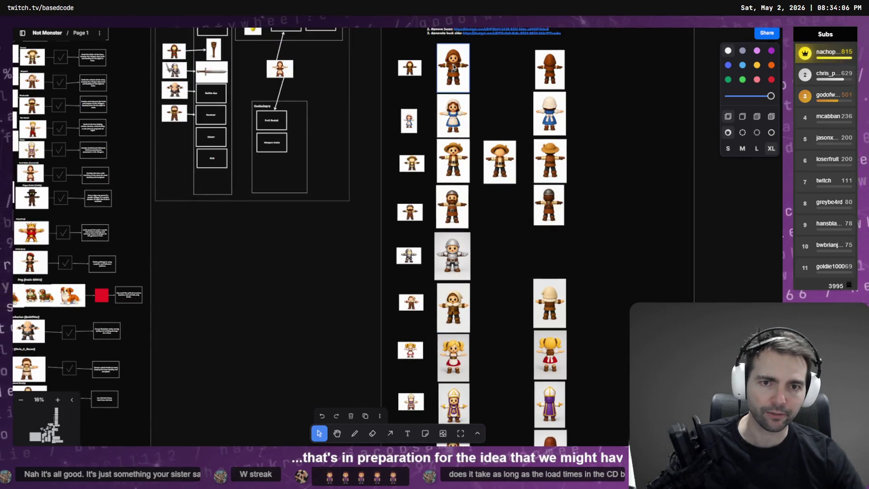
scroll(401, 335, down, 5)
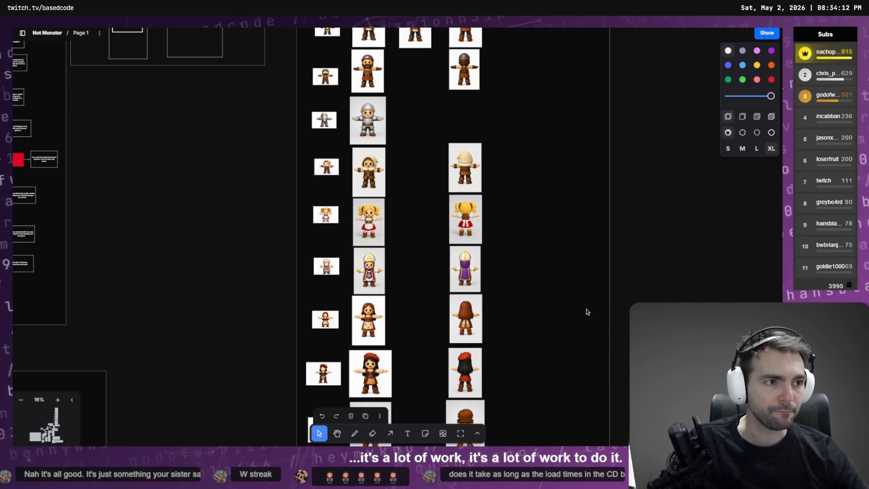
key(alt+Tab)
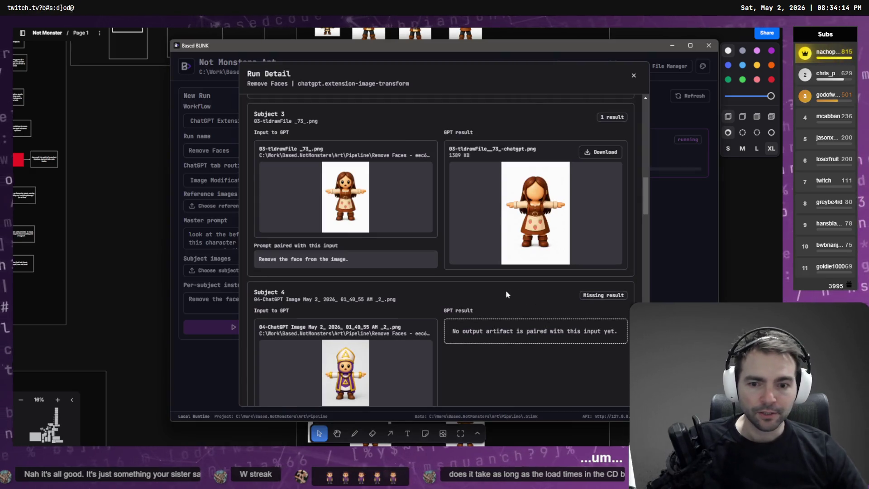
scroll(498, 294, down, 4)
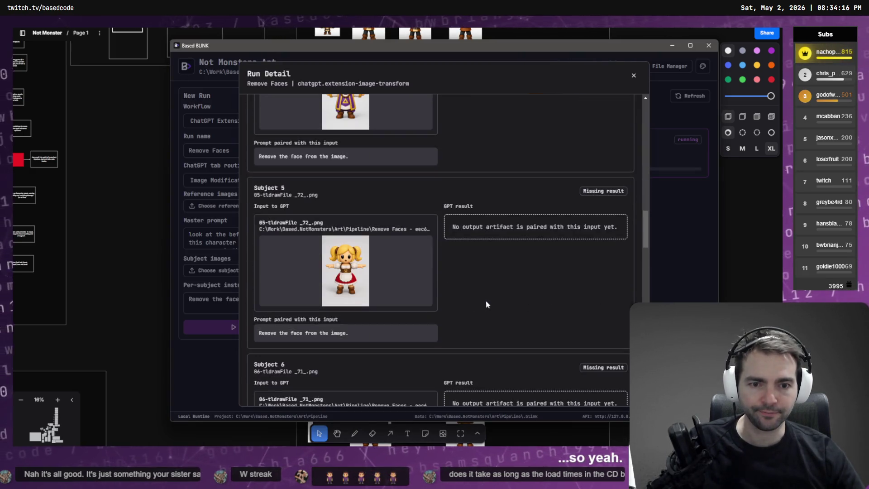
scroll(488, 297, down, 2)
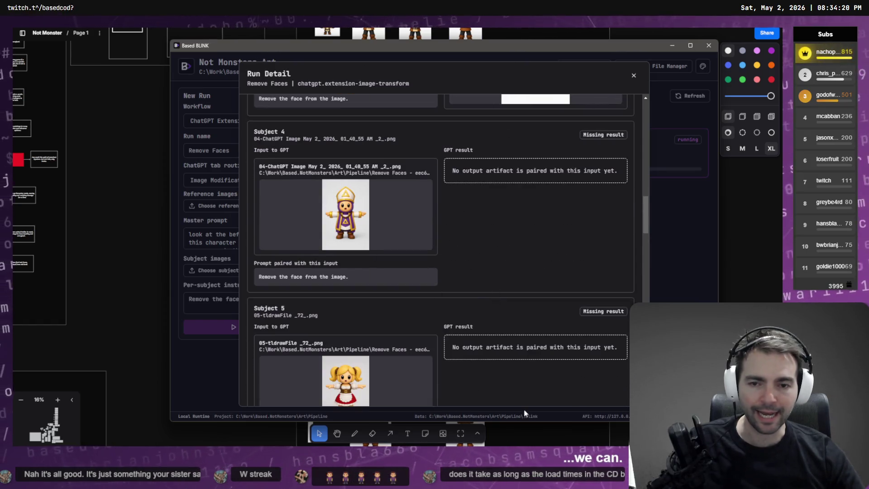
Recheck the character grid, then return to the run details pairing subject 1 with its faceless result
click(509, 31)
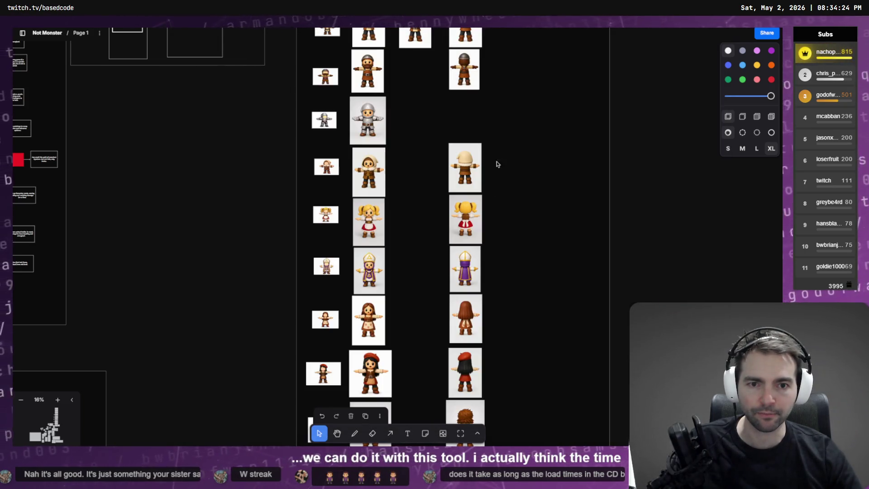
scroll(491, 244, down, 5)
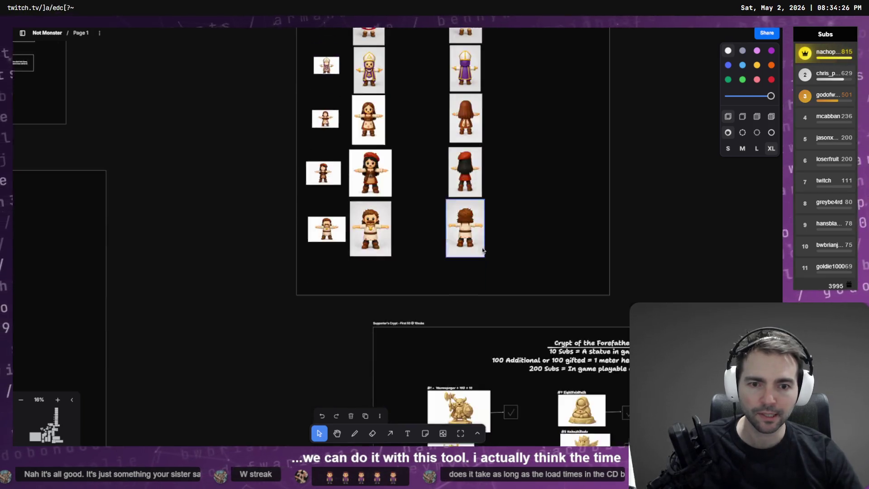
scroll(485, 249, up, 7)
scroll(487, 249, up, 5)
scroll(496, 249, down, 3)
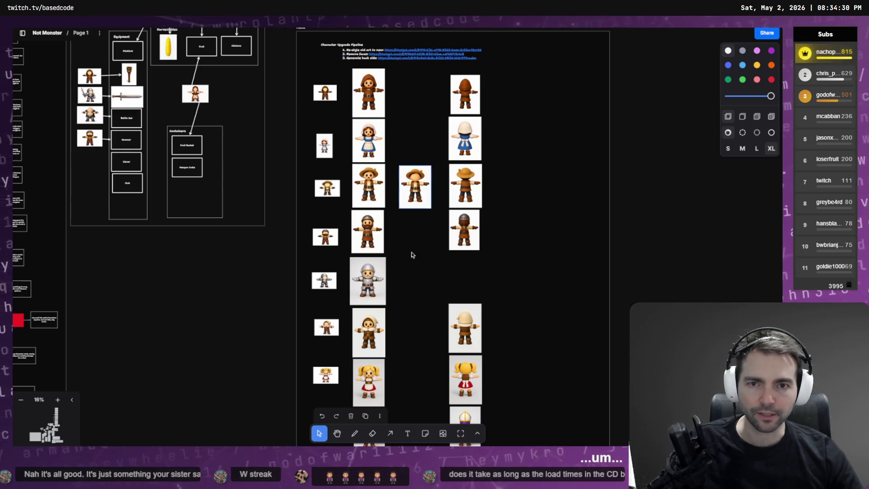
key(alt+Tab)
scroll(558, 205, up, 10)
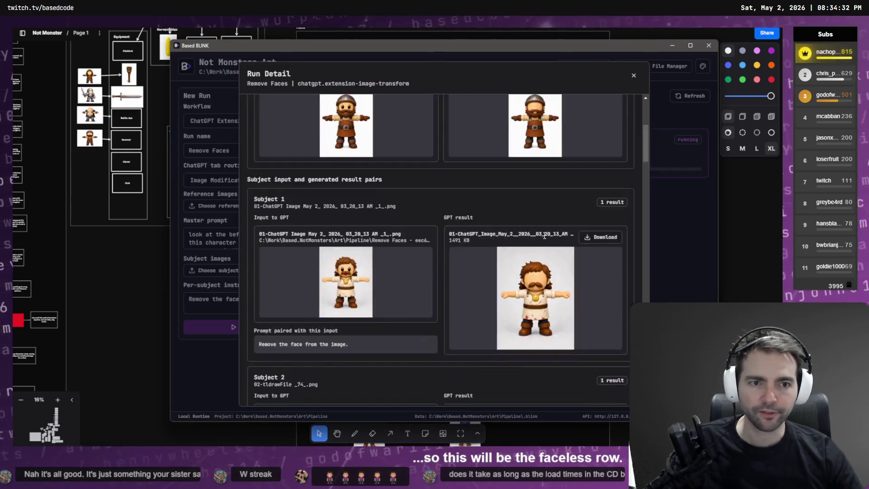
Open the run's artifacts folder and drag the first faceless butcher image onto the board
click(320, 155)
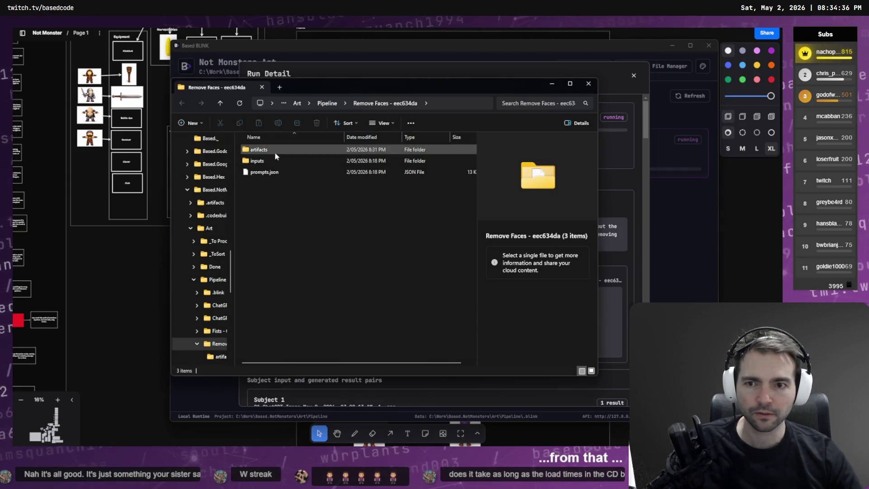
double_click(275, 154)
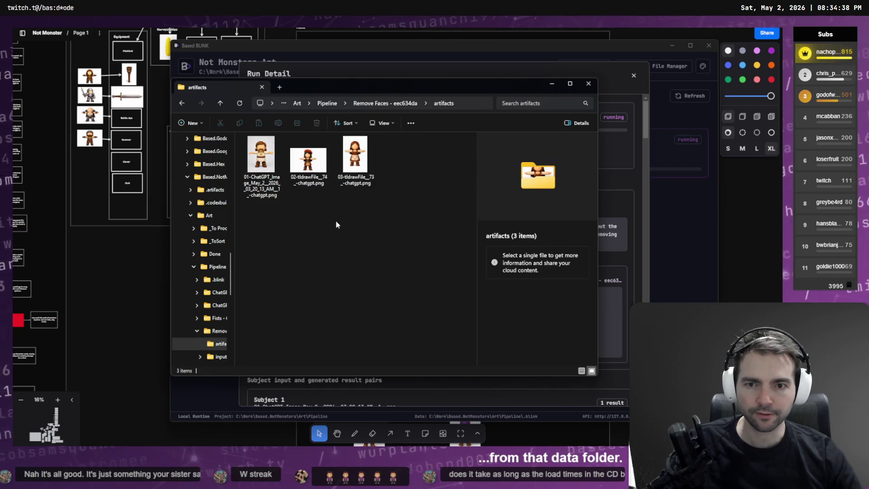
click(262, 163)
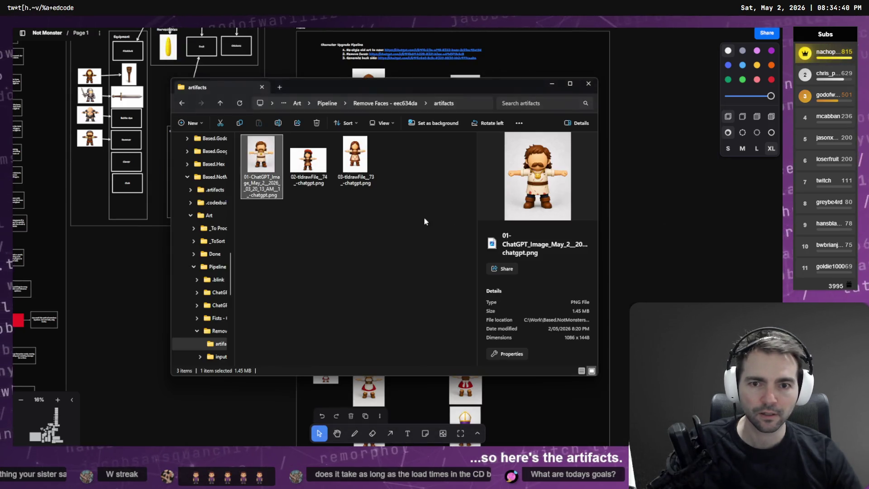
mouse_move(262, 163)
mouse_down()
mouse_move(280, 317)
mouse_move(362, 485)
mouse_move(388, 184)
mouse_move(411, 302)
mouse_up()
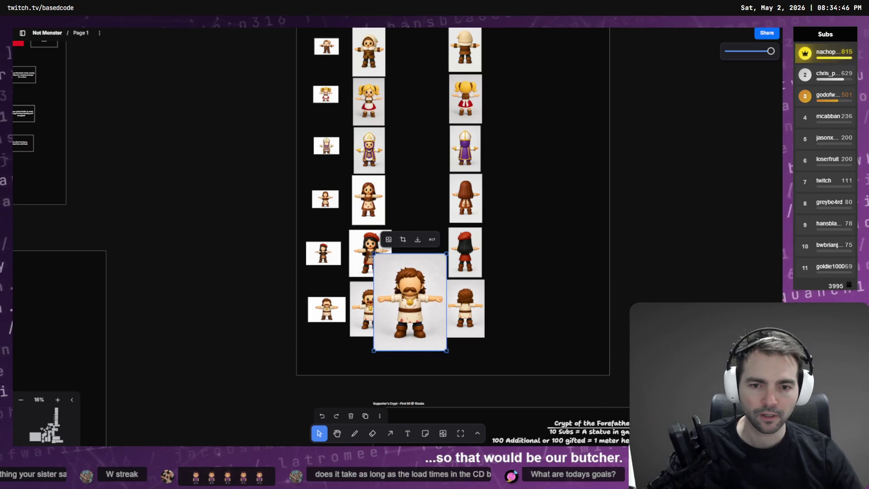
Place the faceless butcher in the bottom row and enlarge it slightly
drag(372, 253, 407, 301)
click(406, 300)
drag(429, 330, 441, 338)
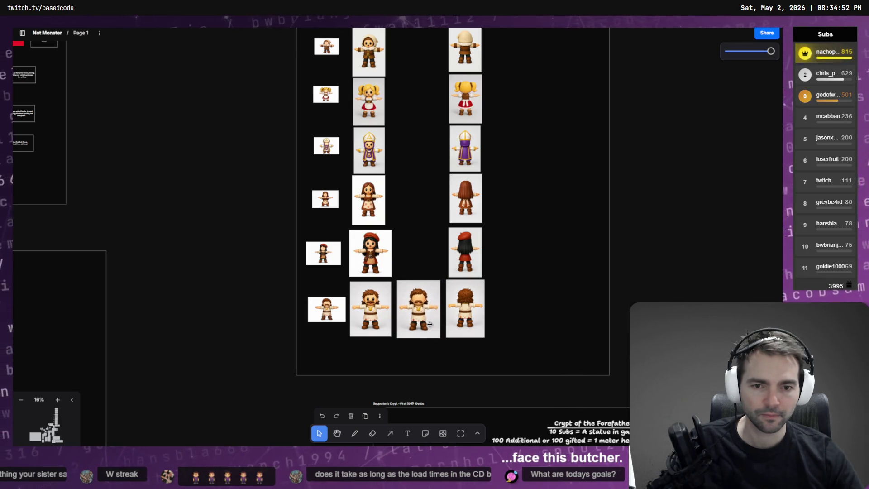
Add the faceless red-beret girl image and shrink it to fit its row
key(alt+Tab)
drag(359, 155, 400, 243)
mouse_move(351, 204)
mouse_down()
mouse_move(384, 223)
mouse_move(399, 253)
mouse_up()
drag(455, 252, 442, 249)
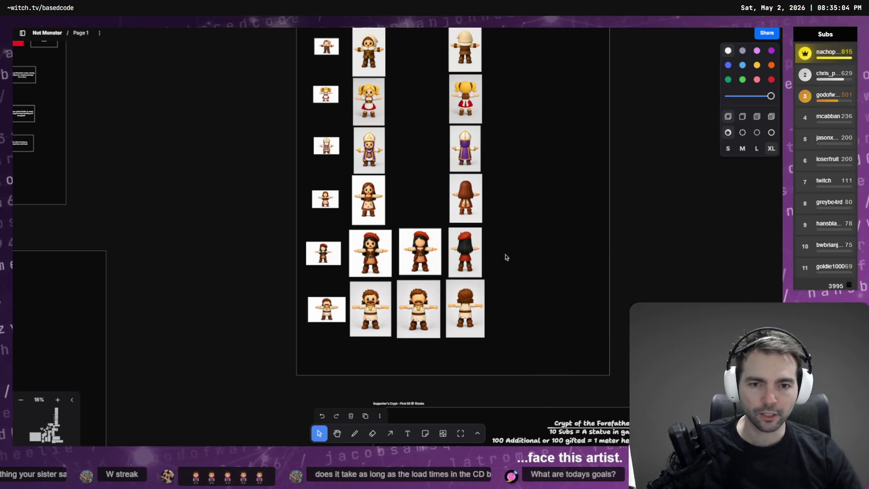
Add the faceless brown-haired girl image, shrinking and positioning it in its row's middle column
key(alt+Tab)
drag(361, 173, 412, 199)
drag(375, 242, 392, 216)
drag(416, 184, 415, 193)
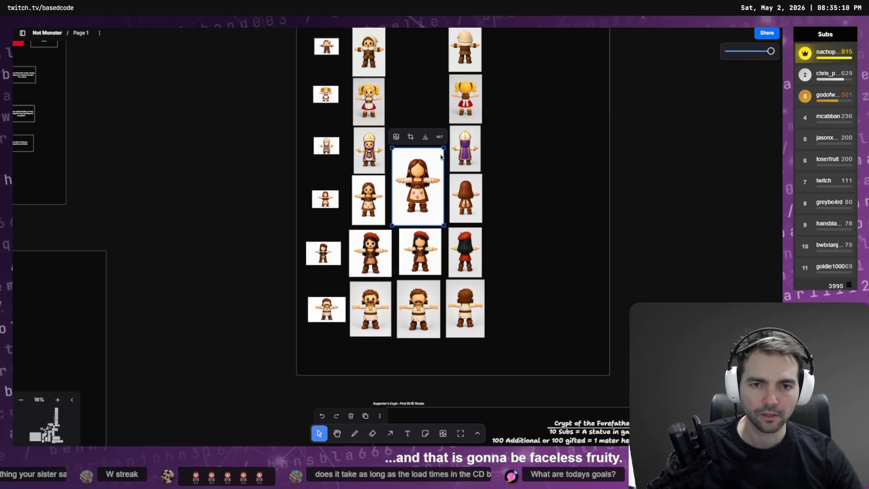
drag(444, 149, 427, 201)
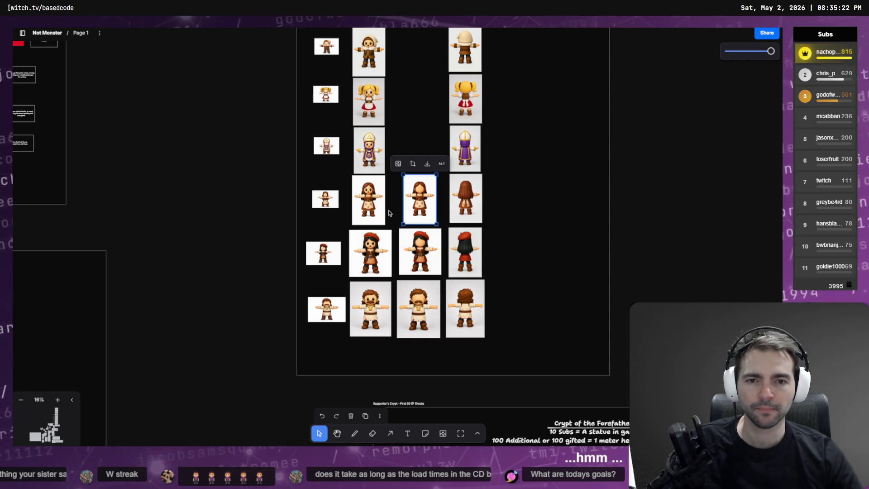
scroll(389, 213, up, 5)
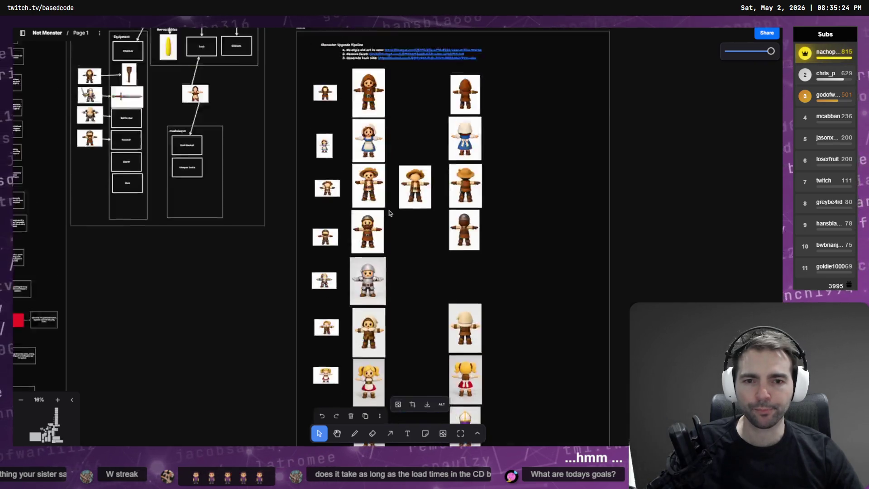
scroll(395, 164, down, 6)
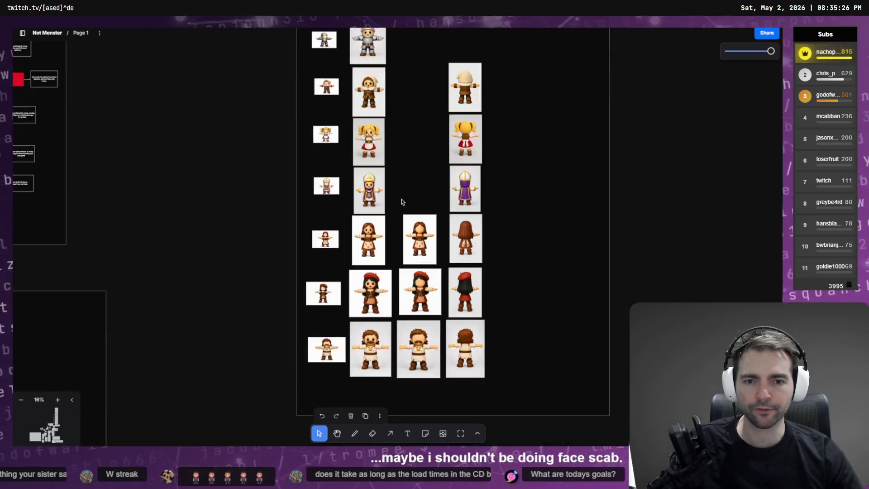
scroll(404, 201, up, 4)
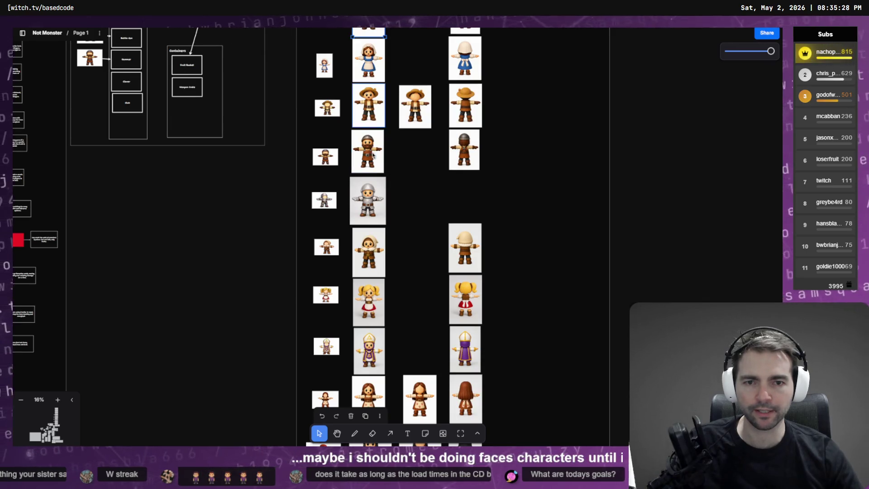
Cancel the running Remove Faces run and delete it so the runs list is empty
key(alt+Tab)
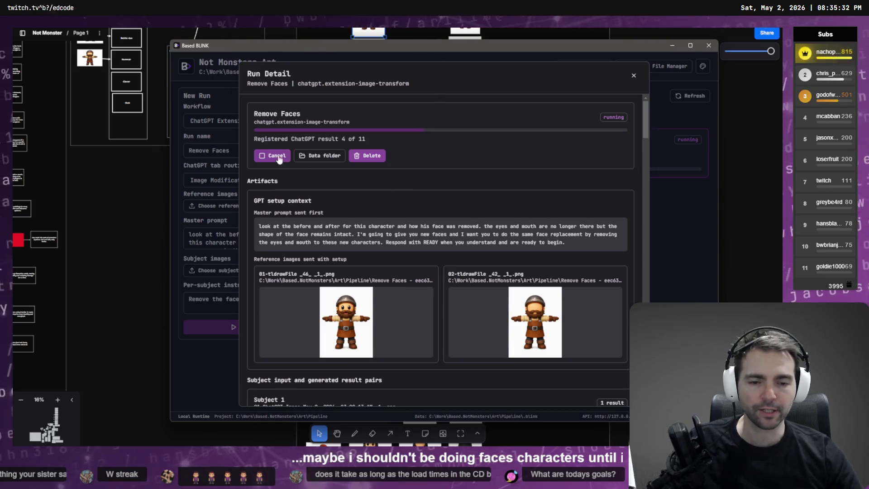
scroll(471, 212, down, 15)
scroll(488, 254, down, 5)
scroll(488, 258, up, 15)
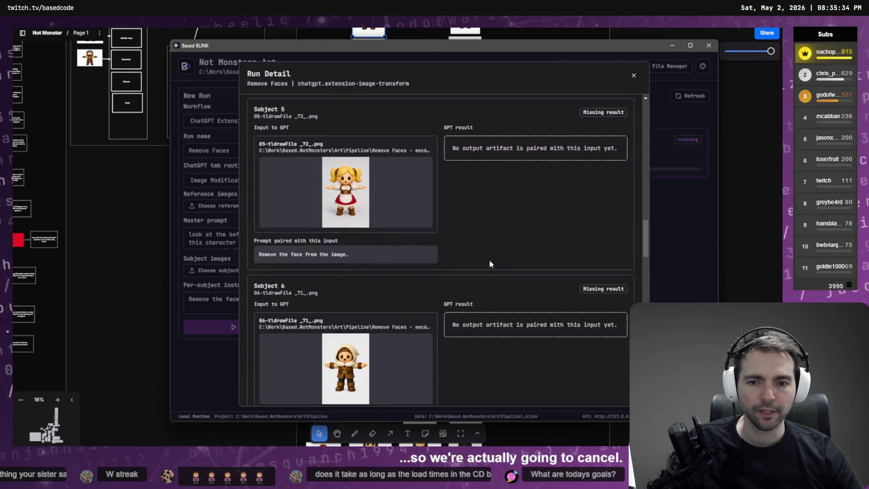
scroll(506, 264, up, 3)
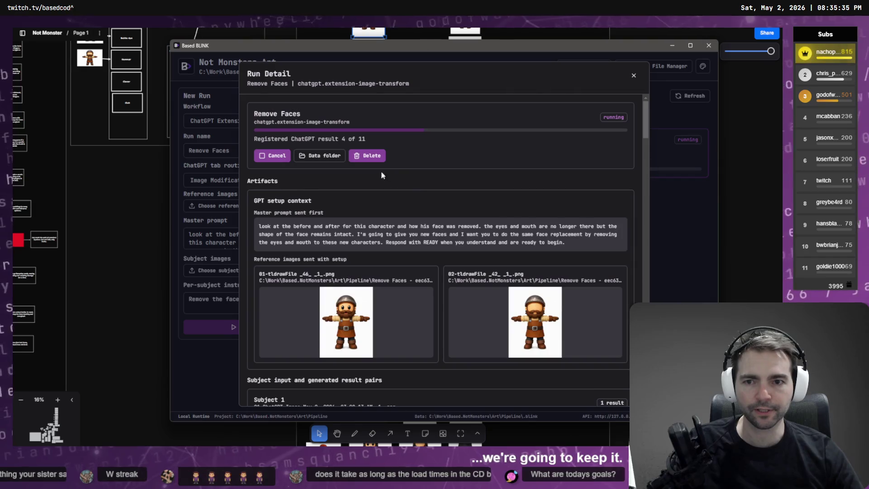
click(274, 156)
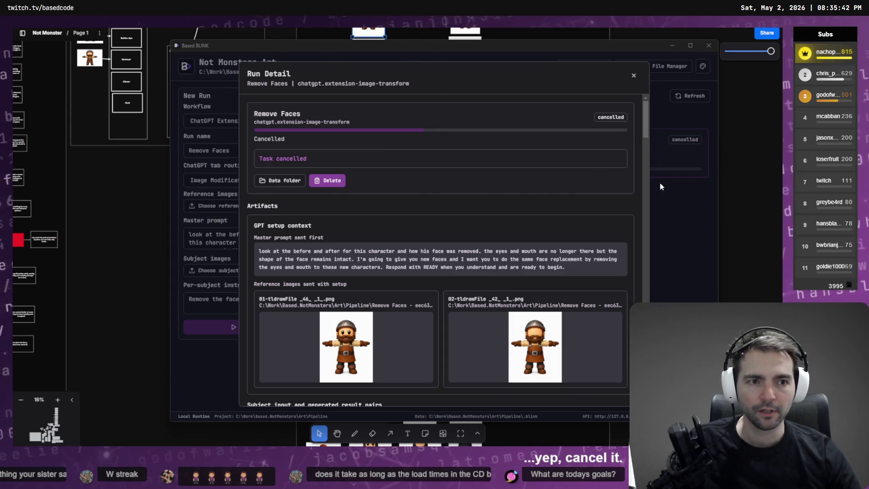
click(342, 184)
click(342, 182)
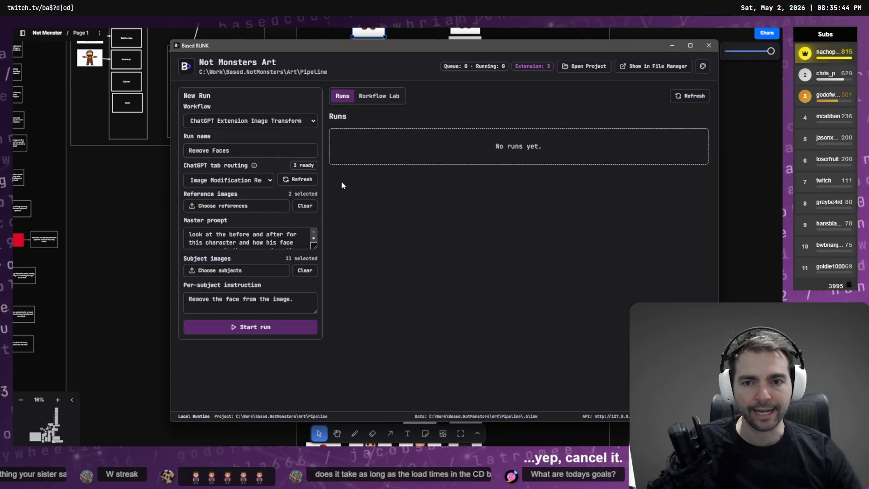
Look over the master prompt, then go back to the ChatGPT chat
click(222, 228)
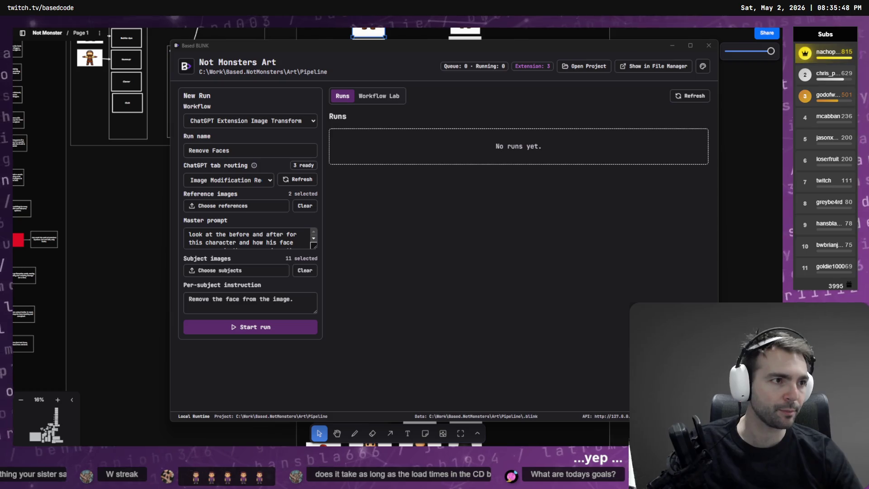
scroll(430, 195, down, 3)
scroll(430, 195, up, 5)
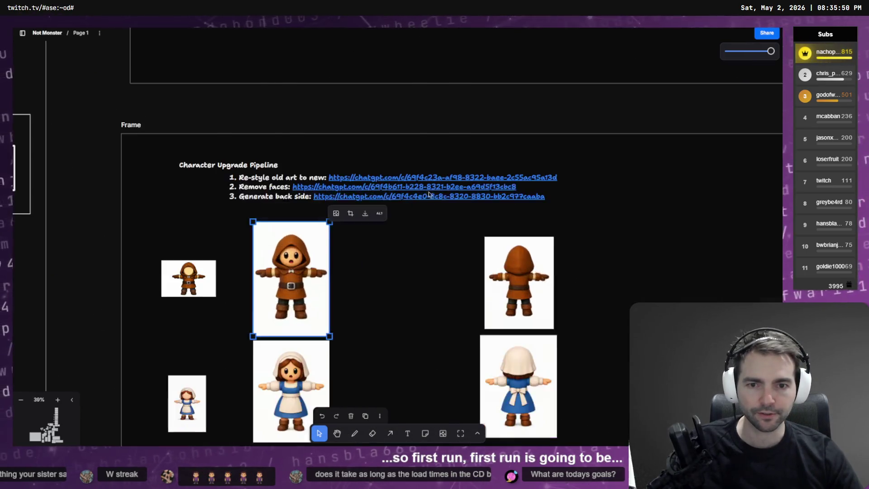
scroll(430, 195, up, 3)
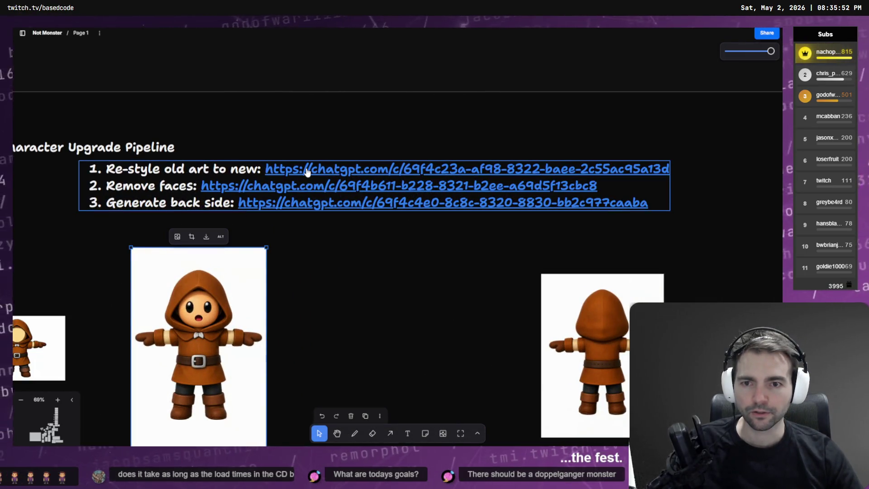
key(alt+Tab)
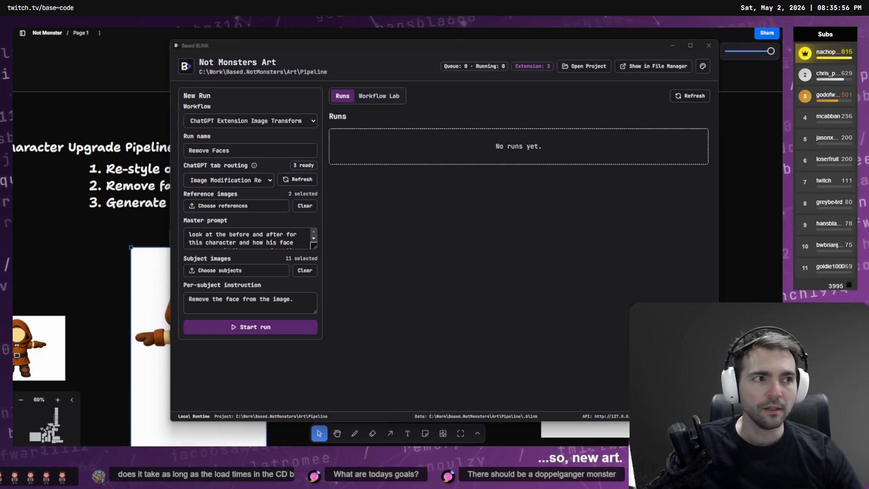
key(alt+Tab)
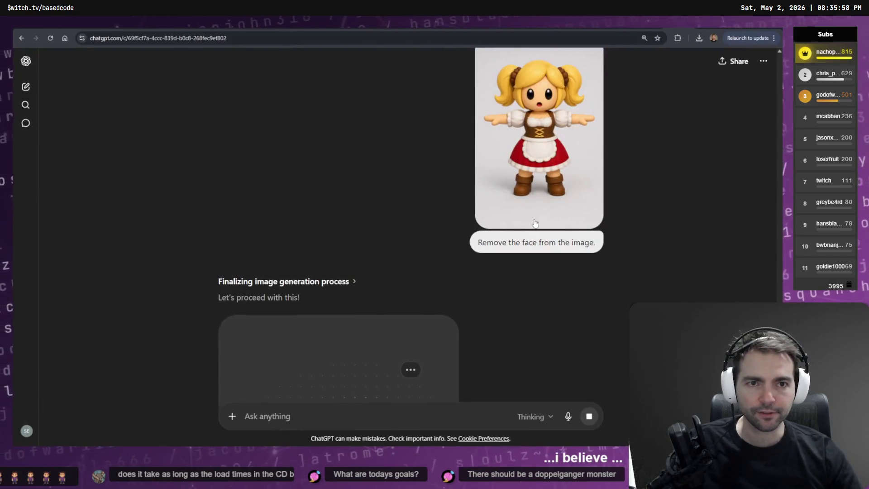
Delete the current ChatGPT chat from its options menu
scroll(546, 170, up, 5)
click(764, 62)
click(721, 175)
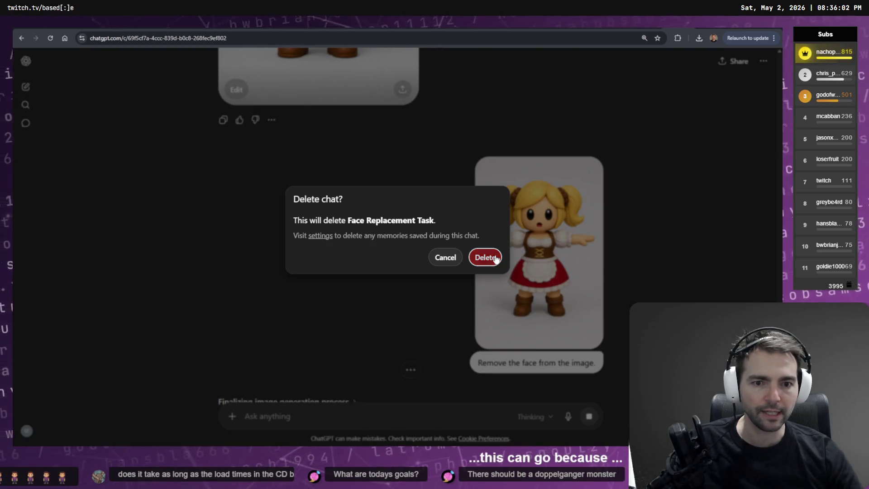
click(496, 258)
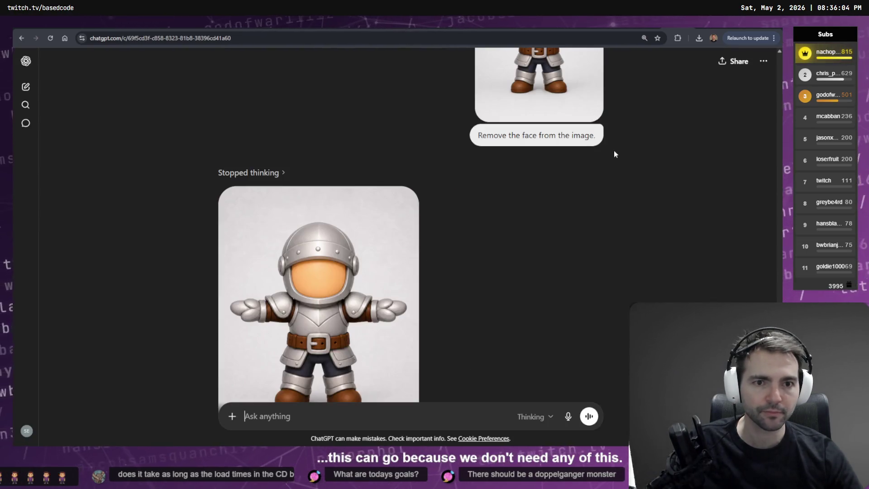
scroll(615, 199, up, 20)
scroll(633, 204, up, 15)
Send the dwarf image to ChatGPT with 'Remove the face from the image.'
click(759, 66)
key(ctrl+v)
click(762, 66)
text(Remove the face from the image.)
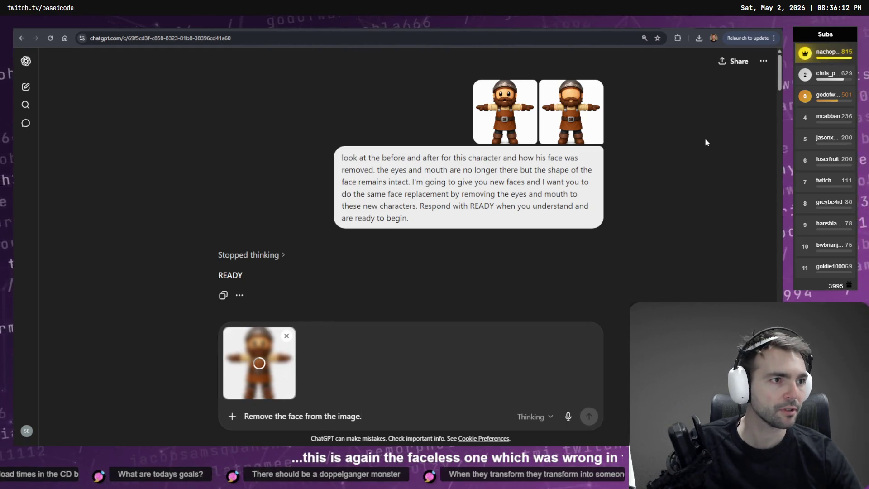
key(alt+Tab)
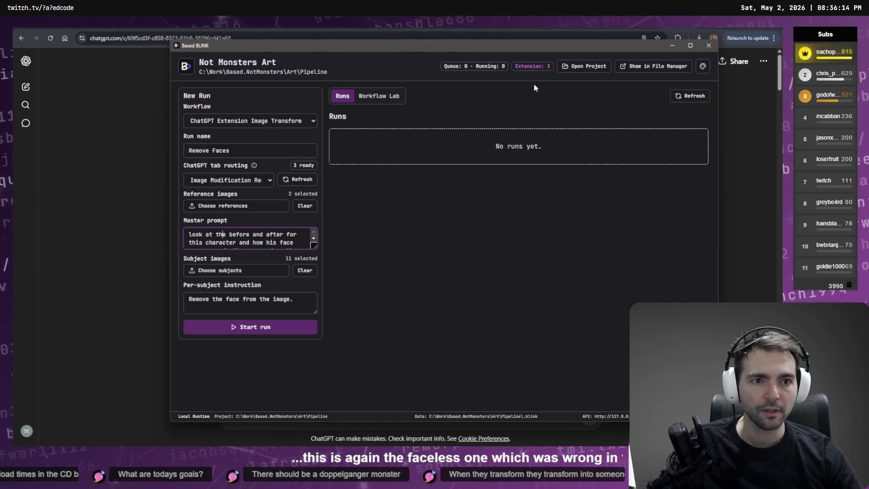
click(425, 218)
key(alt+Tab)
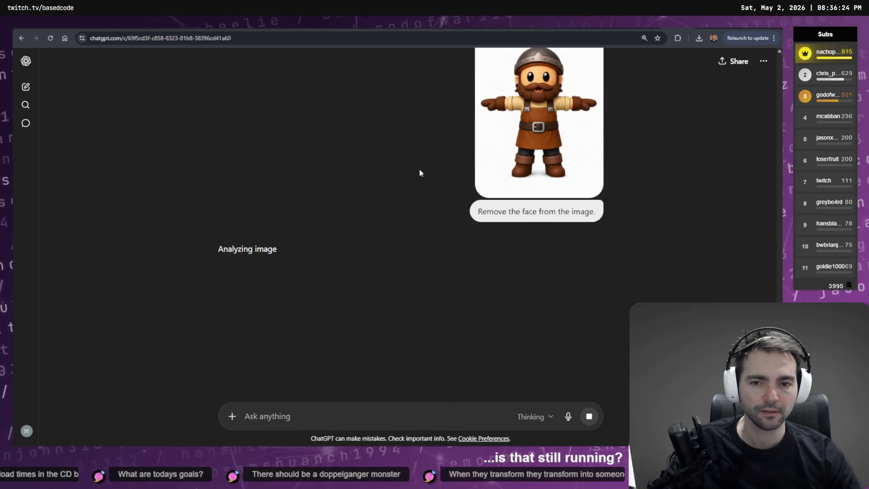
Stop the stalled face-removal generation and delete that chat
click(589, 416)
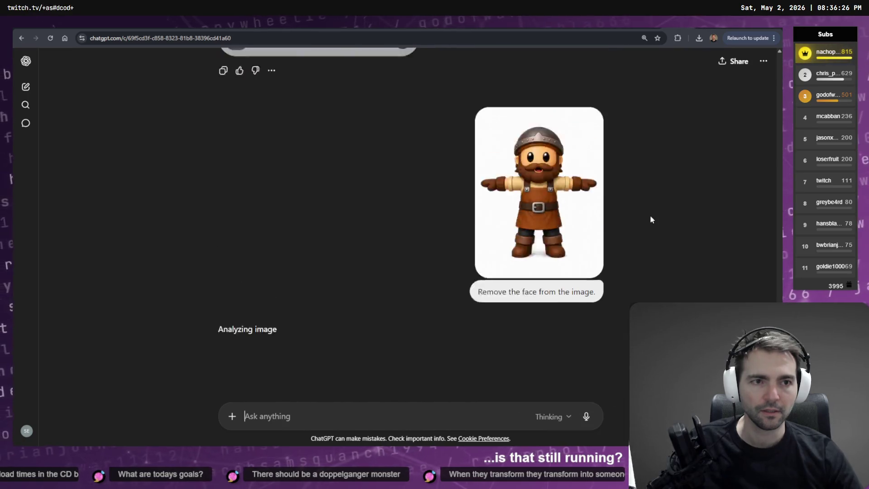
click(717, 171)
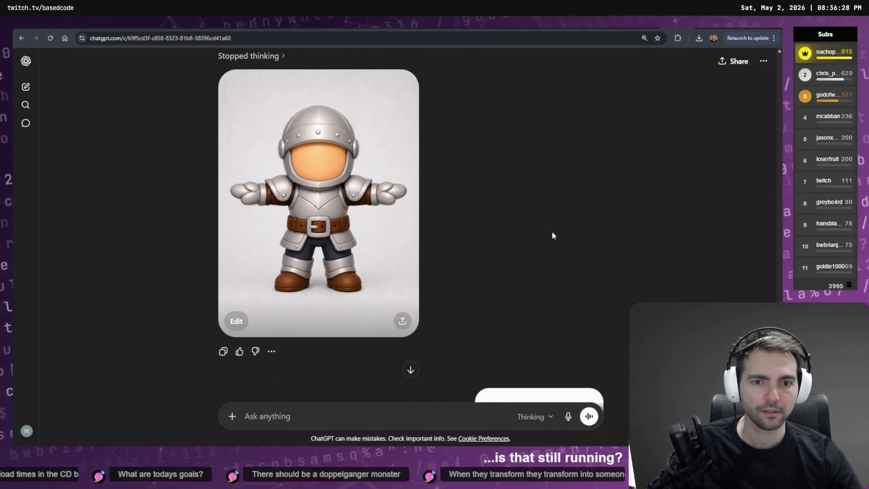
key(Return)
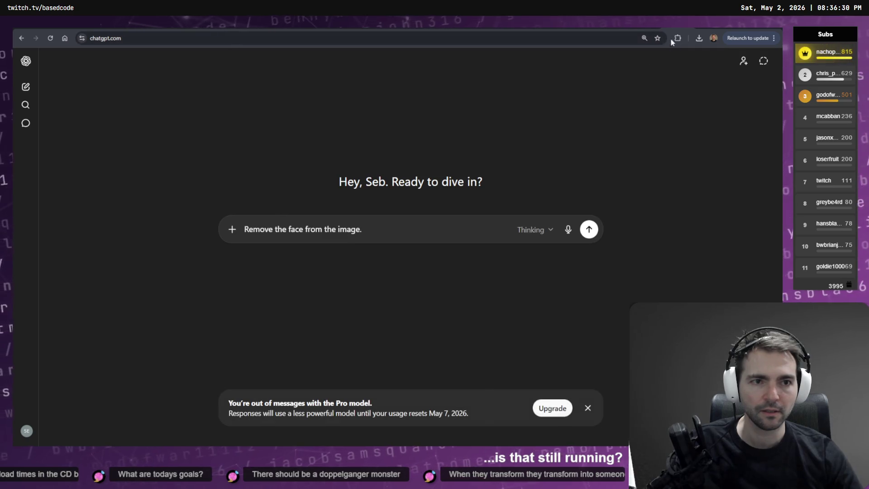
Reopen the existing hands-to-fists conversation and scroll through it
click(673, 28)
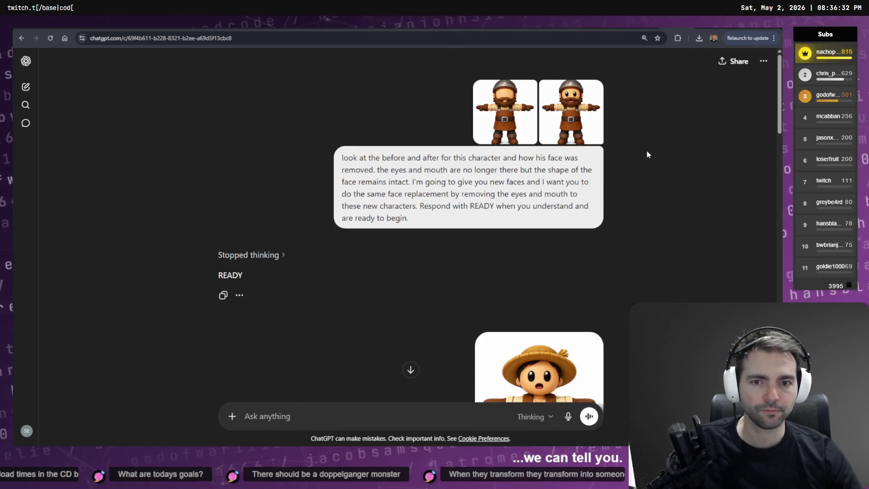
scroll(642, 157, down, 1)
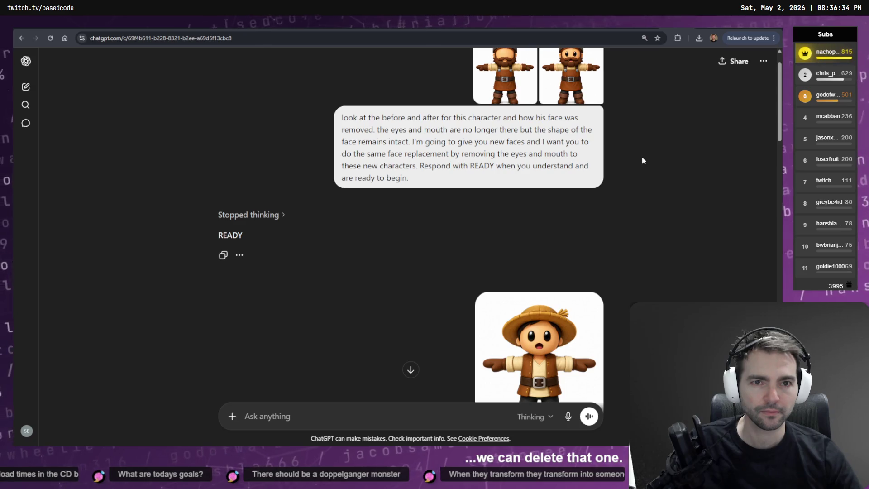
scroll(643, 110, up, 1)
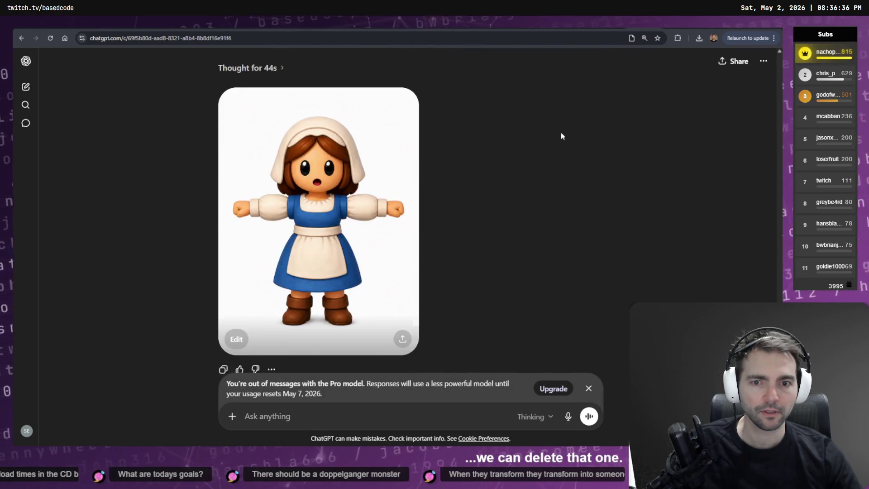
scroll(588, 154, up, 10)
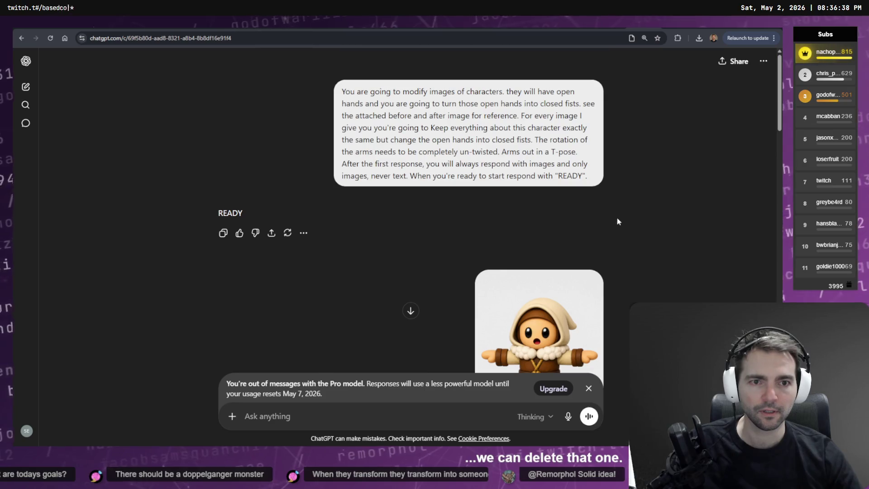
scroll(624, 202, down, 2)
scroll(628, 202, up, 2)
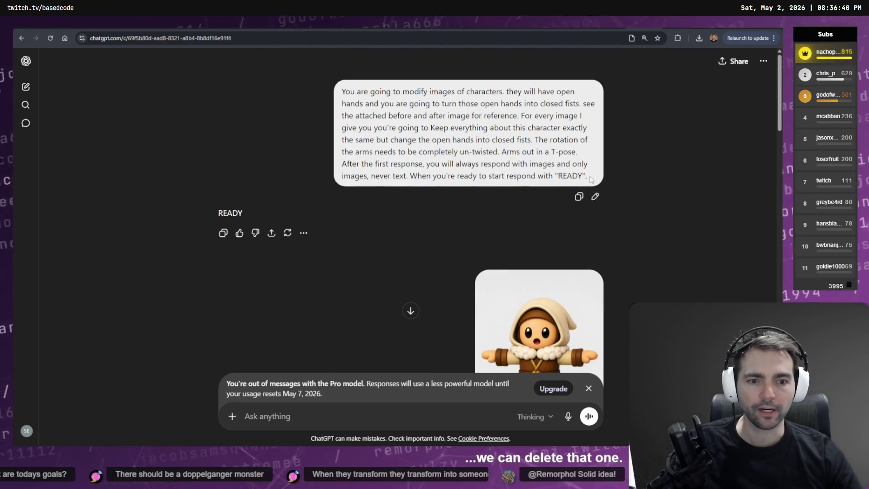
Select the first setup prompt about closing open hands and copy it
drag(590, 180, 342, 91)
scroll(422, 150, down, 5)
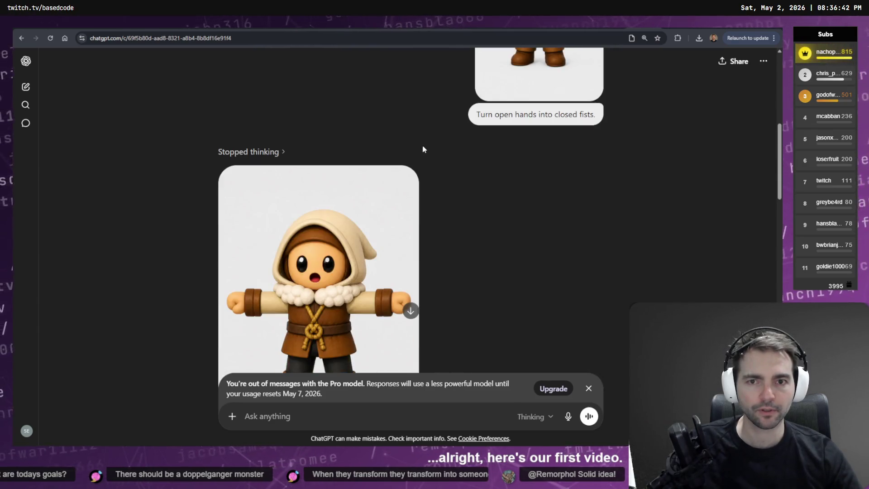
scroll(435, 146, down, 5)
scroll(439, 145, down, 5)
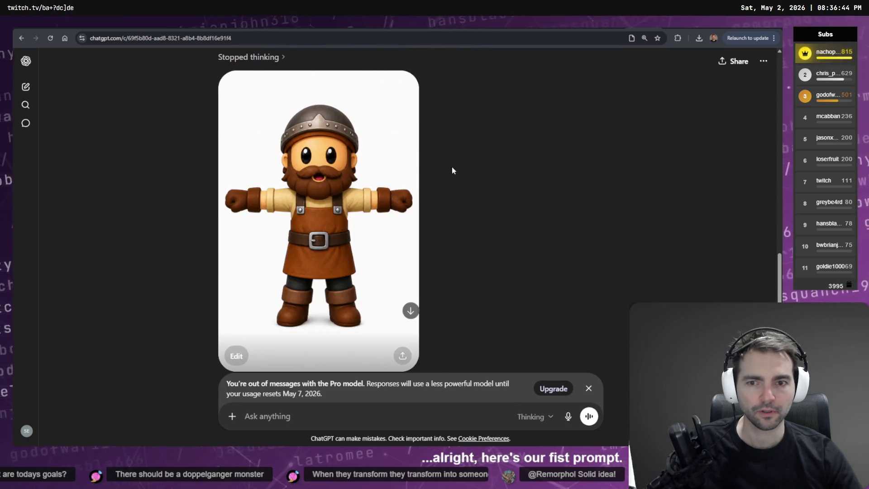
scroll(454, 174, down, 10)
scroll(466, 186, up, 6)
scroll(518, 194, up, 15)
right_click(517, 159)
click(536, 165)
Replace the master prompt with the fist-conversion prompt and clear the reference images
key(alt+Tab)
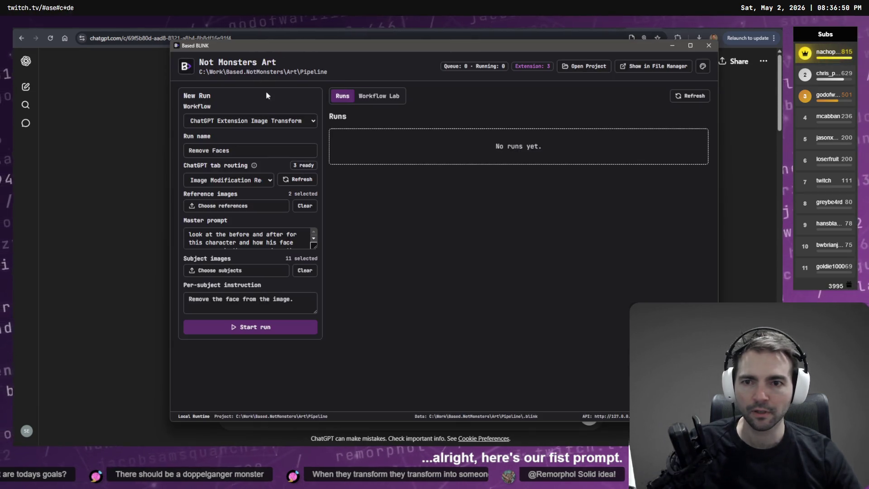
click(258, 238)
key(ctrl+a)
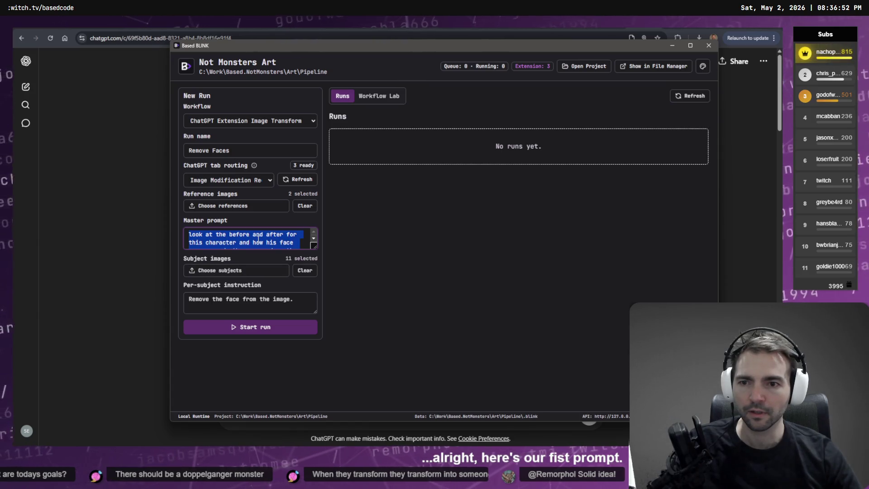
key(ctrl+v)
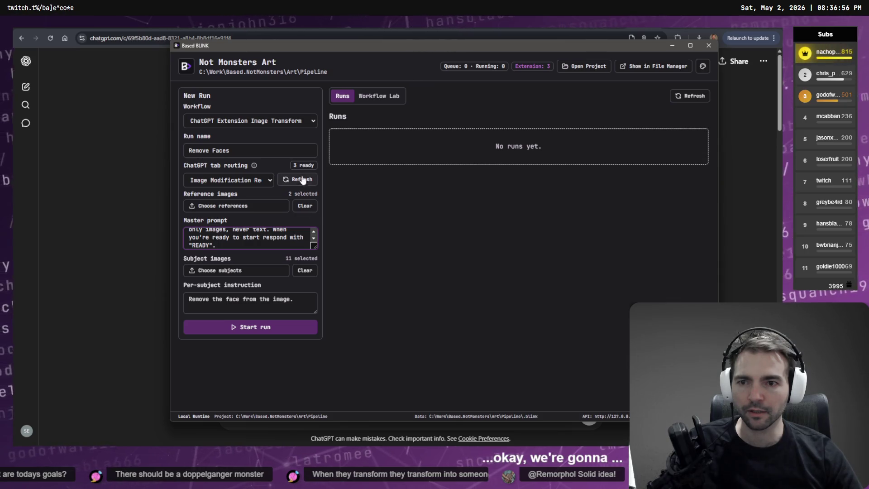
click(304, 206)
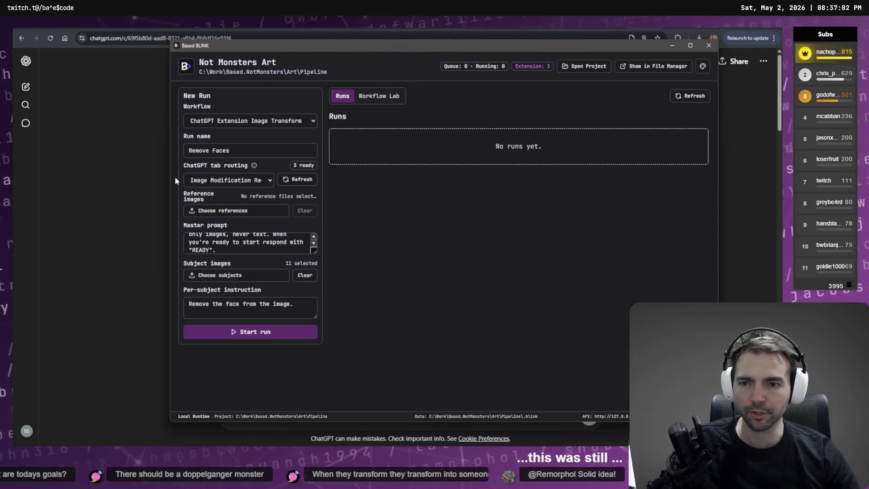
Rename the run Hands to Fists with per-subject instruction 'Change open hands to closed fists.'
click(251, 150)
key(BackSpace)
key(BackSpace)
key(BackSpace)
text(Hanfs)
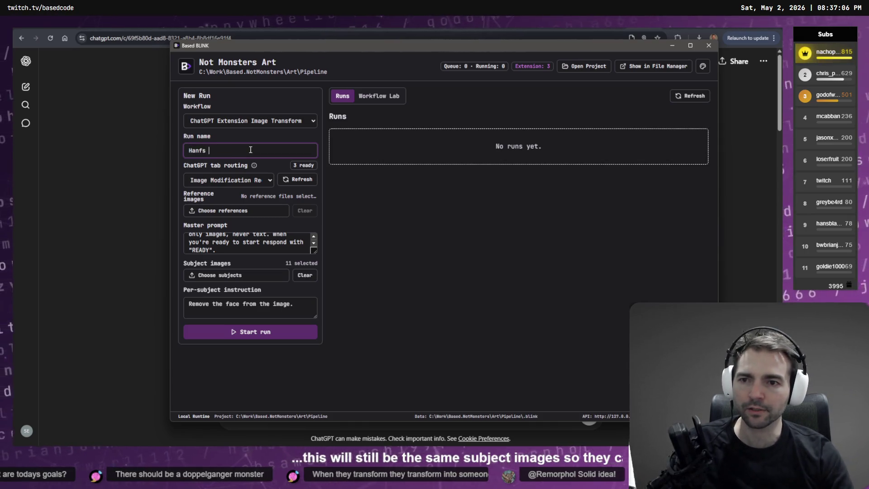
key(BackSpace)
key(BackSpace)
key(BackSpace)
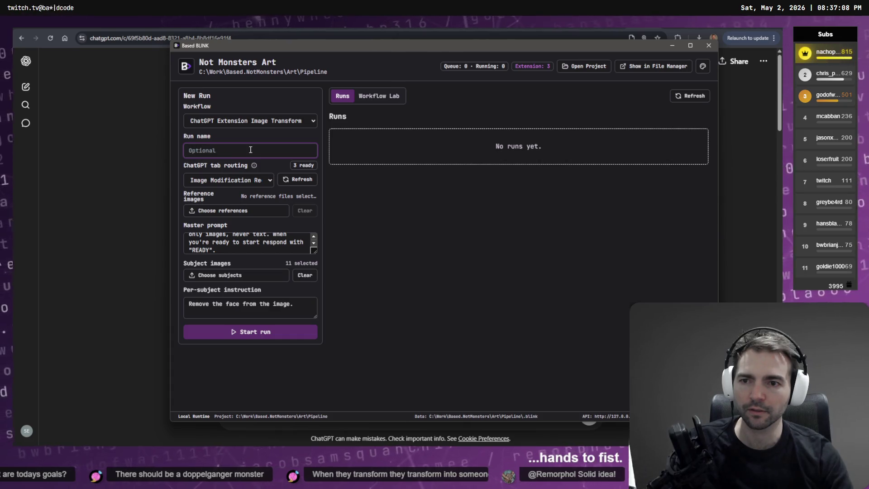
text(Hands to Fists)
triple_click(296, 305)
text(Change open hands to closed fists.)
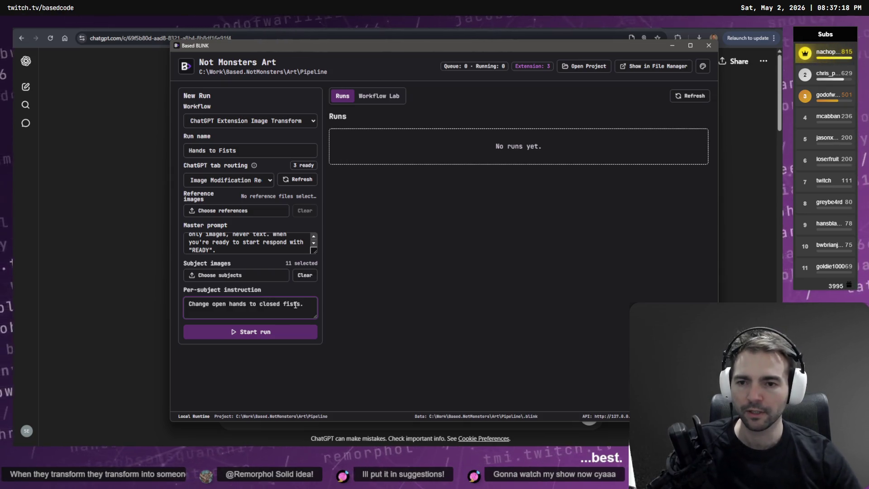
scroll(253, 246, up, 5)
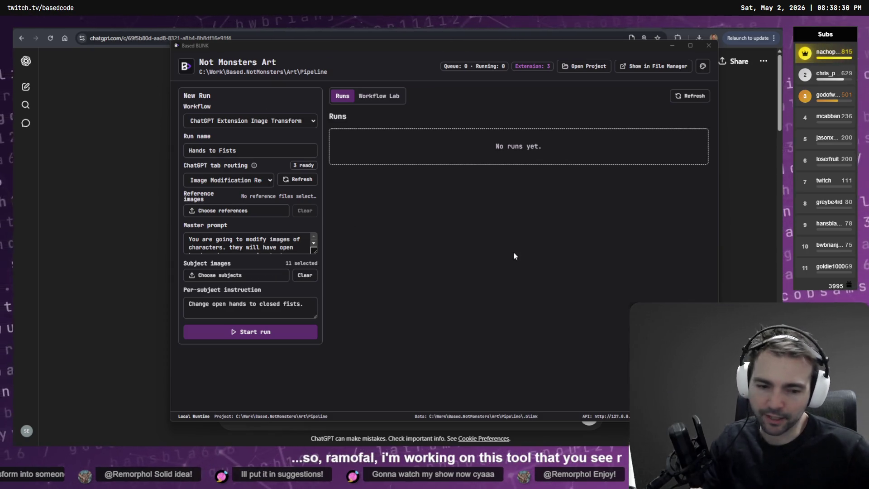
Move the tldraw view to the small hooded character and its restyled, faced version
key(alt+Tab)
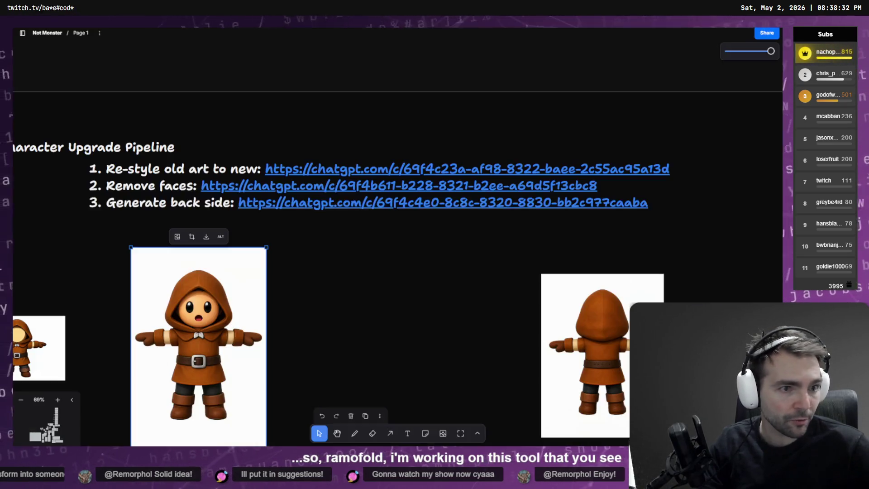
ctrl+scroll(350, 67, down, 5)
scroll(349, 67, down, 3)
scroll(350, 67, up, 5)
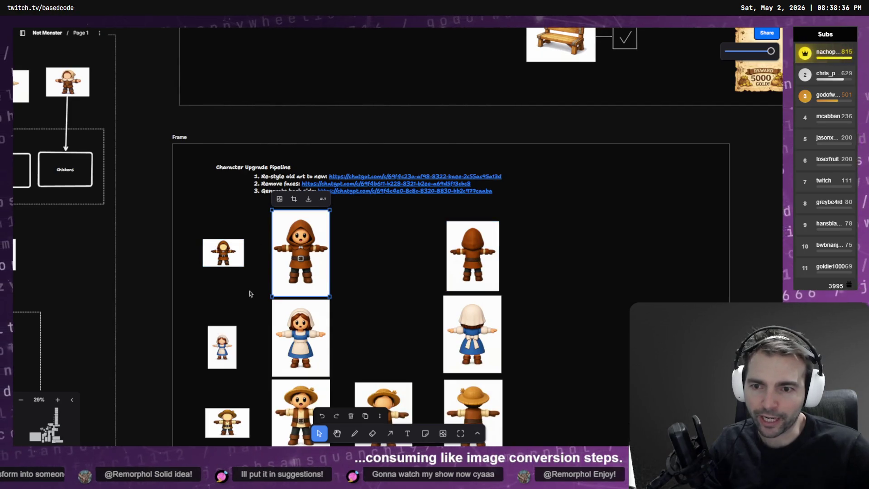
click(209, 252)
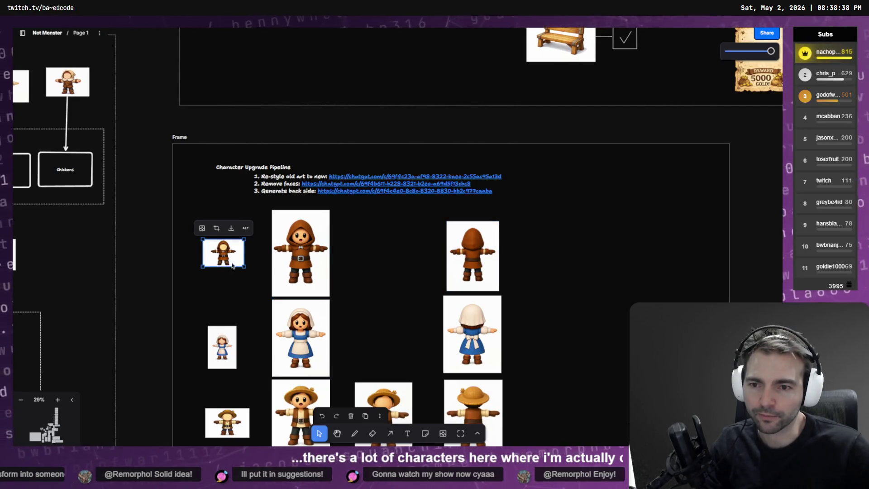
ctrl+scroll(209, 253, up, 10)
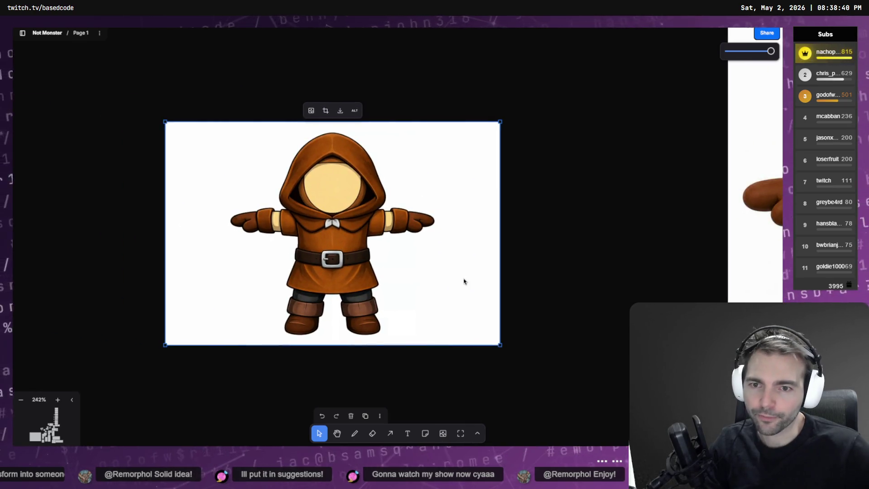
scroll(457, 286, right, 10)
ctrl+scroll(257, 311, down, 3)
mouse_move(276, 307)
mouse_down()
mouse_move(324, 272)
mouse_move(340, 284)
mouse_up()
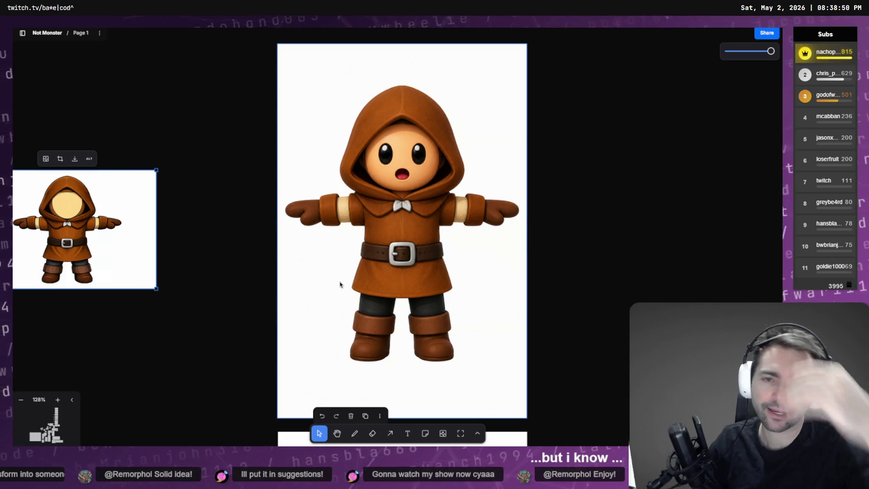
click(196, 242)
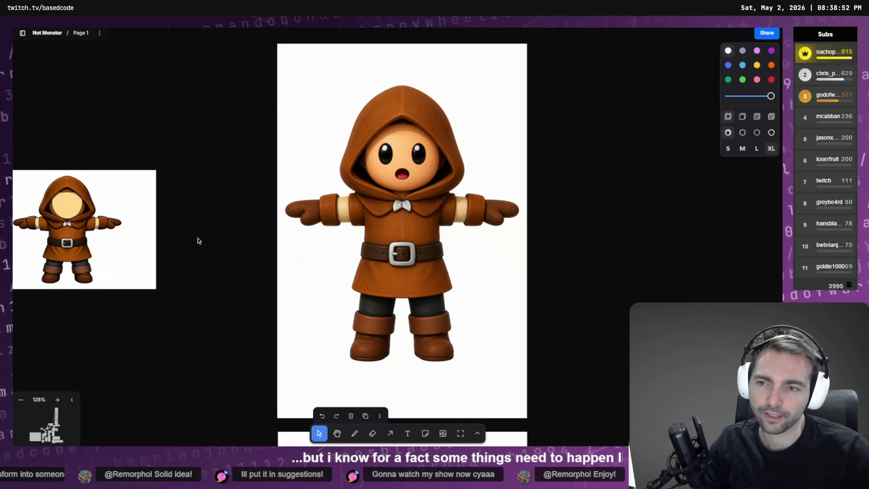
Review the Character Upgrade Pipeline frame's old, restyled, faceless and back-view images
scroll(199, 243, down, 5)
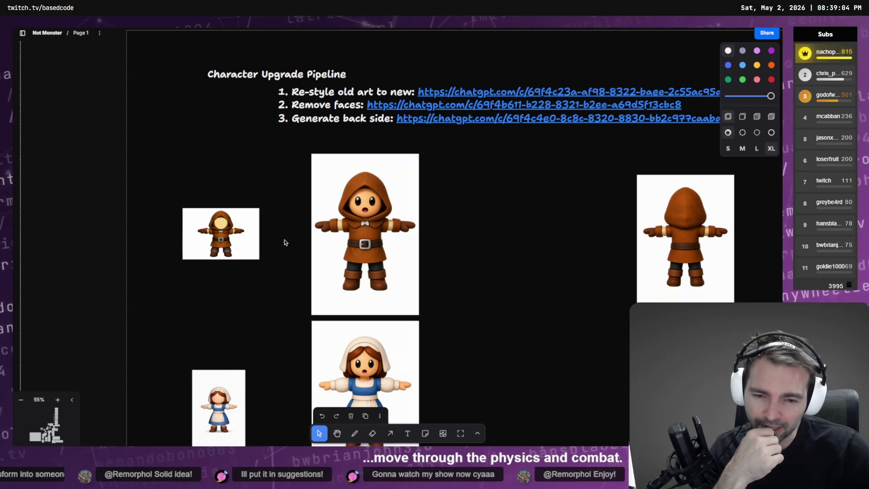
scroll(286, 243, down, 3)
scroll(286, 242, up, 2)
scroll(289, 240, down, 5)
scroll(292, 245, up, 1)
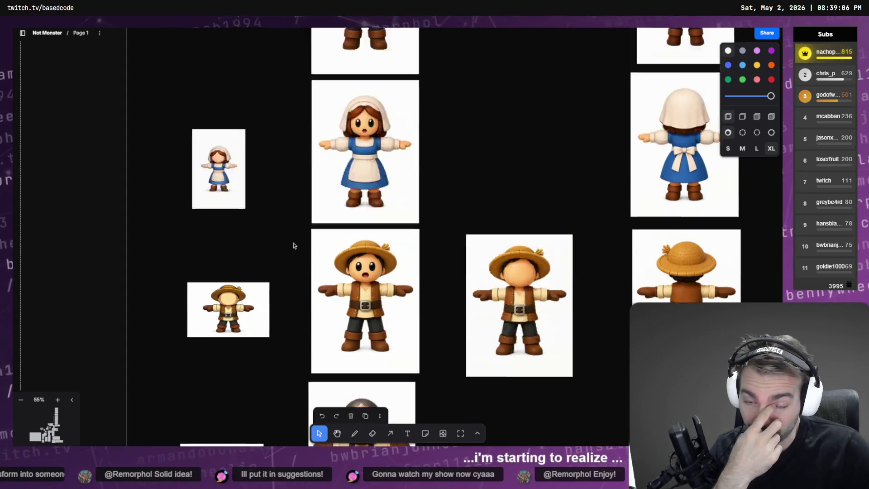
scroll(294, 245, up, 5)
scroll(299, 246, down, 3)
scroll(303, 246, up, 2)
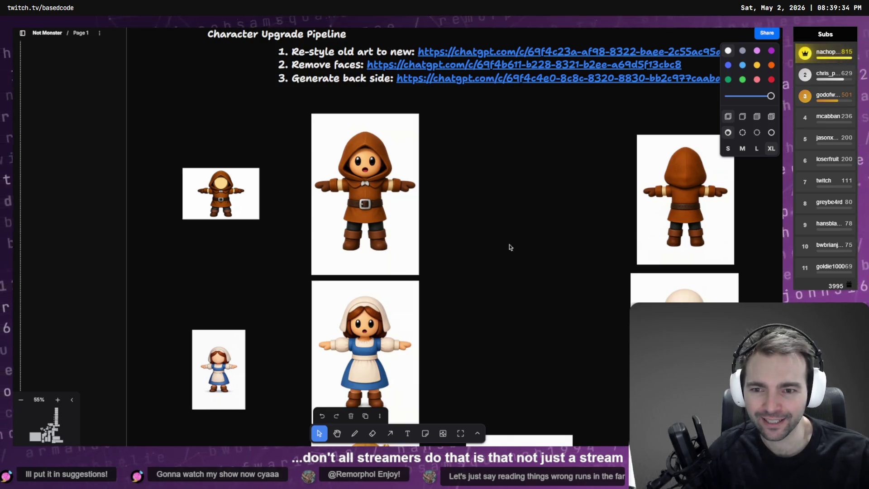
scroll(421, 208, down, 3)
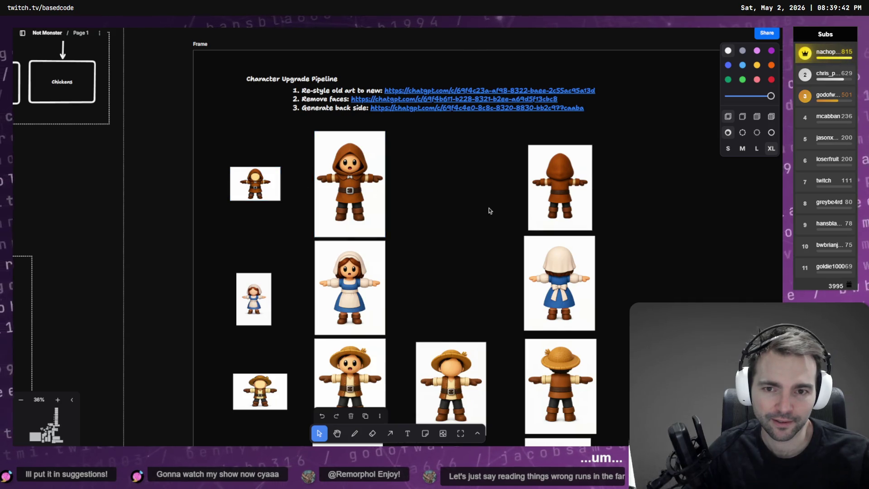
click(275, 188)
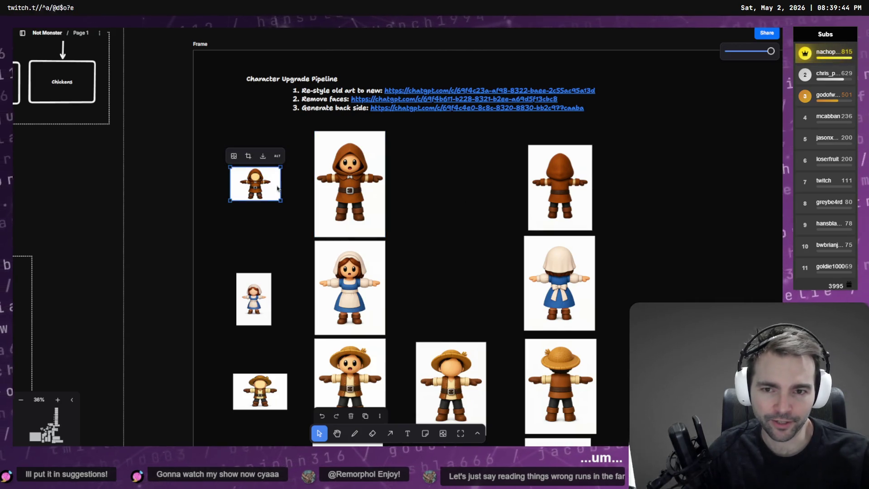
click(291, 198)
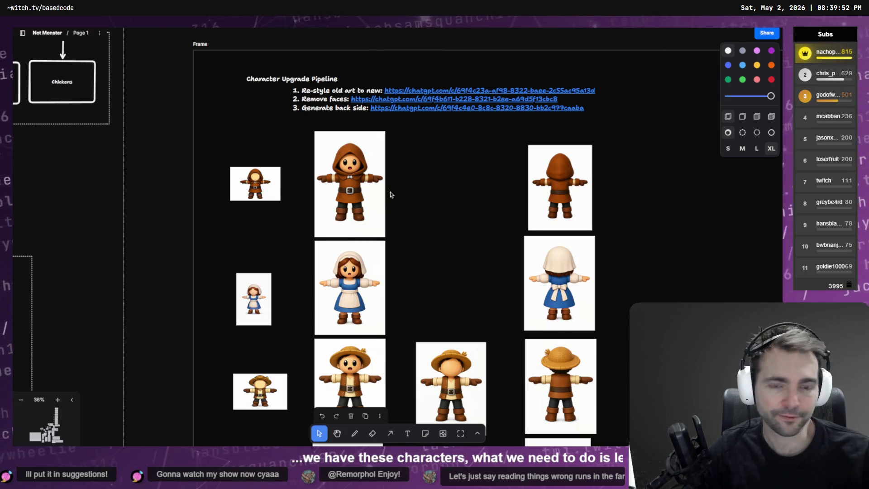
key(alt+Tab)
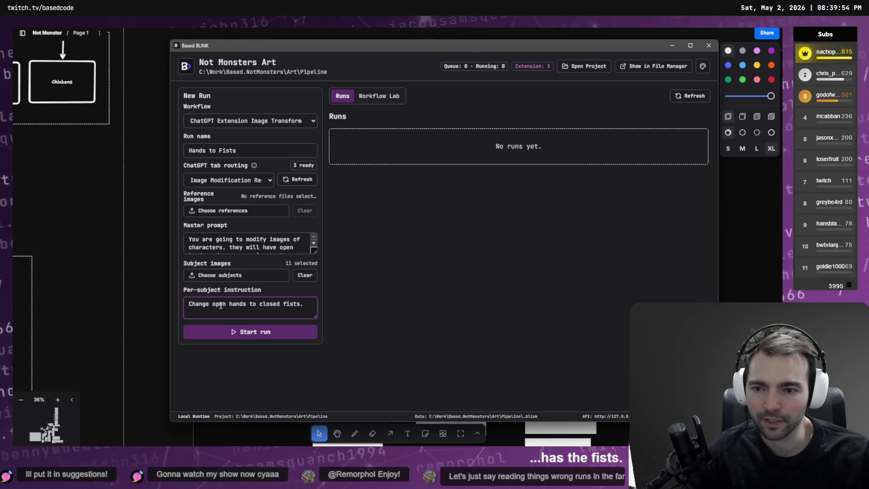
Review the earlier hands-to-closed-fists results in both ChatGPT conversations
key(alt+Tab)
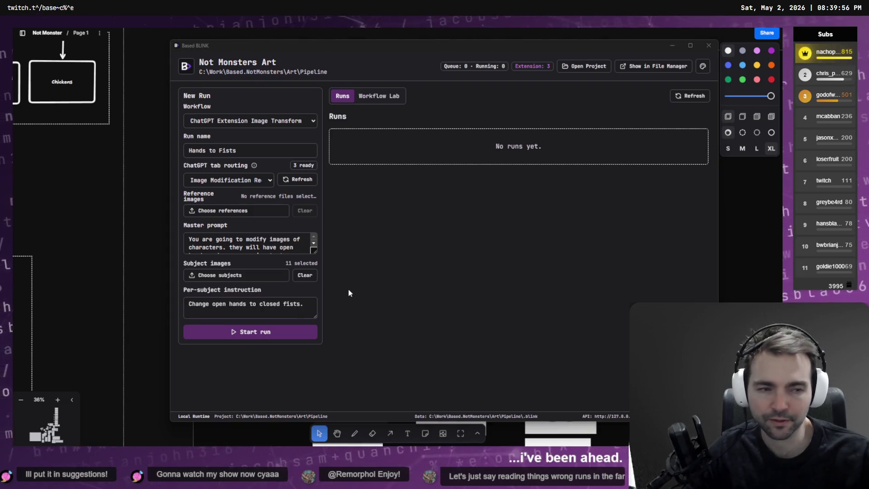
scroll(428, 276, down, 5)
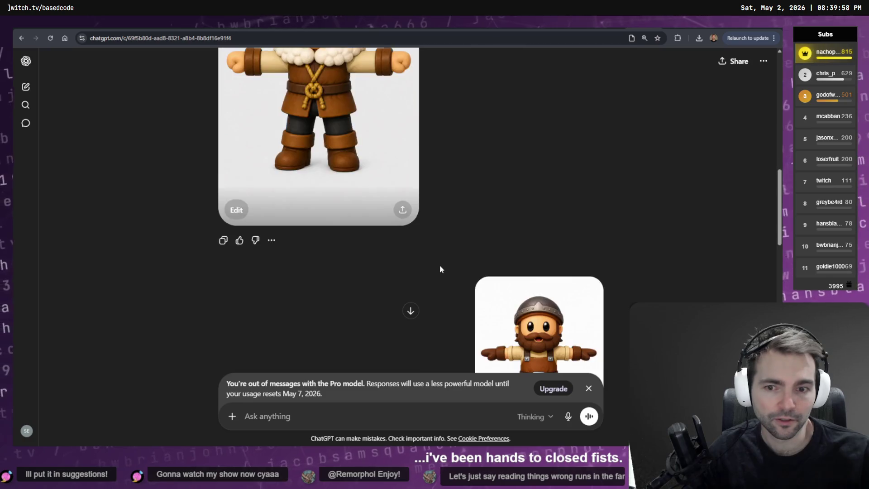
scroll(457, 266, up, 10)
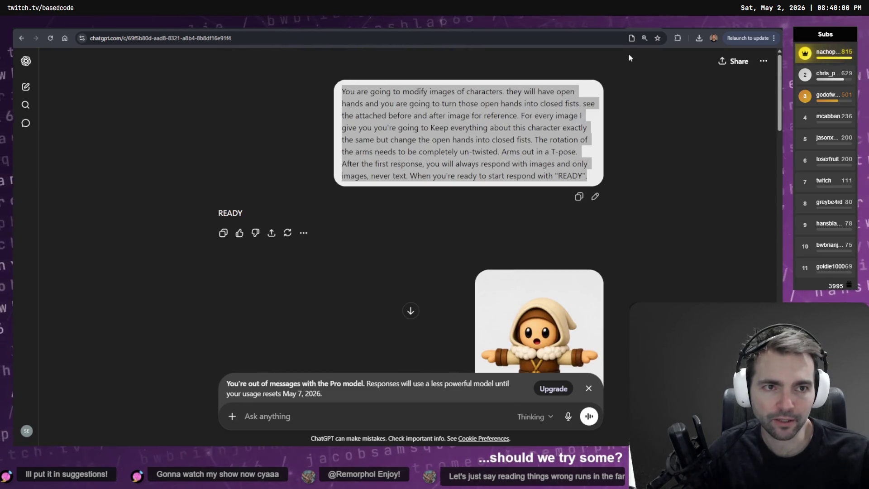
key(ctrl+Tab)
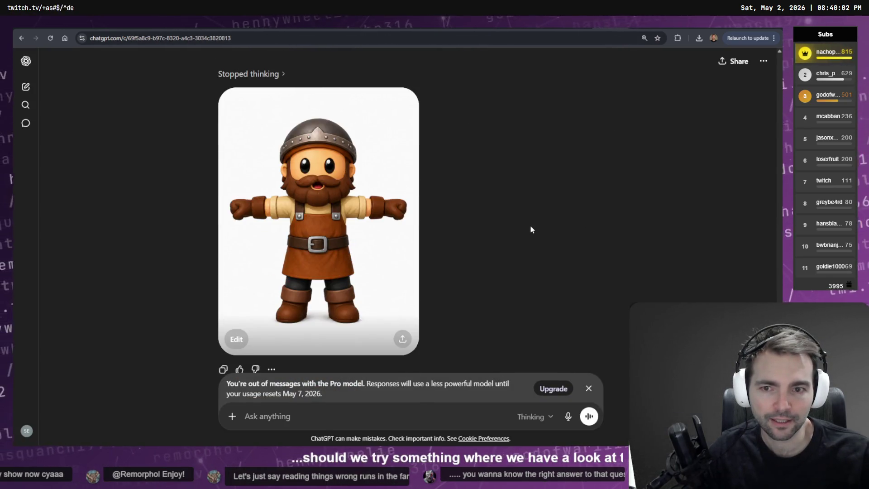
scroll(531, 227, up, 10)
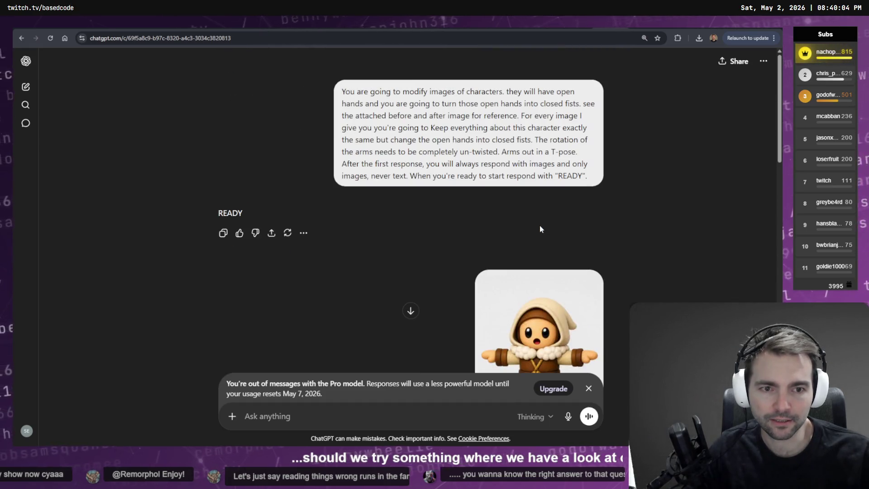
scroll(498, 233, down, 10)
scroll(426, 236, up, 10)
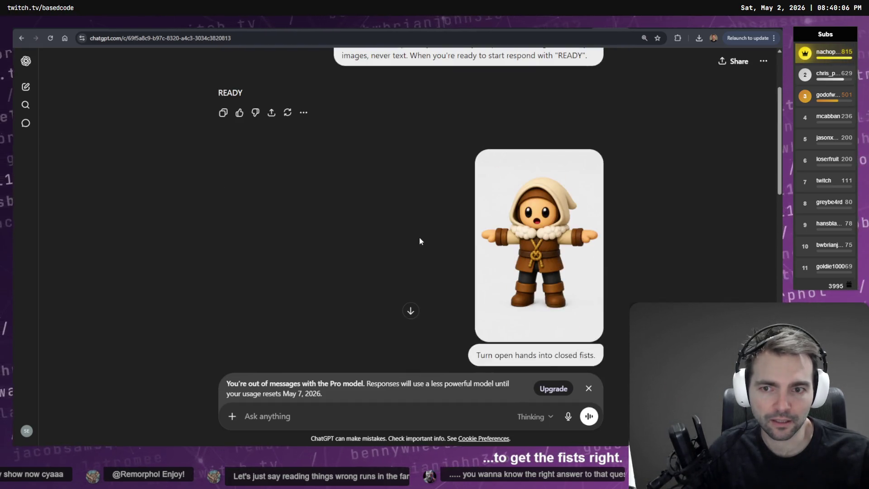
scroll(441, 231, down, 10)
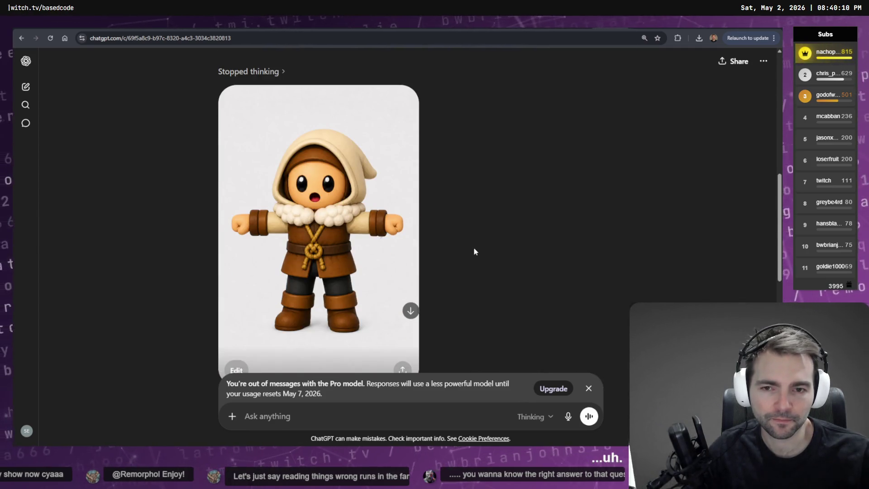
scroll(474, 251, up, 1)
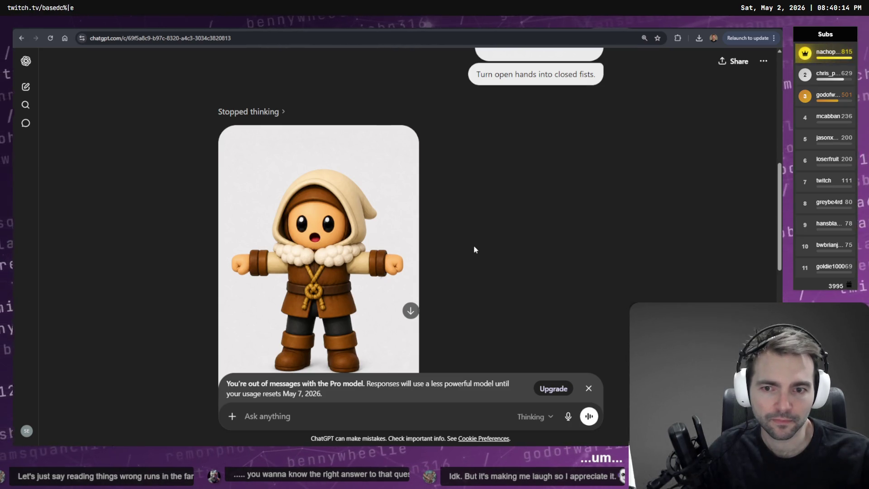
scroll(474, 247, up, 10)
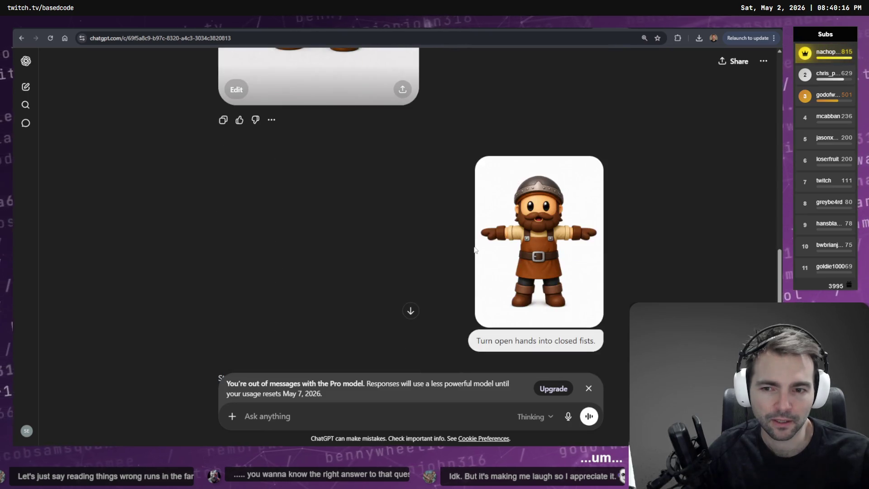
scroll(537, 262, down, 5)
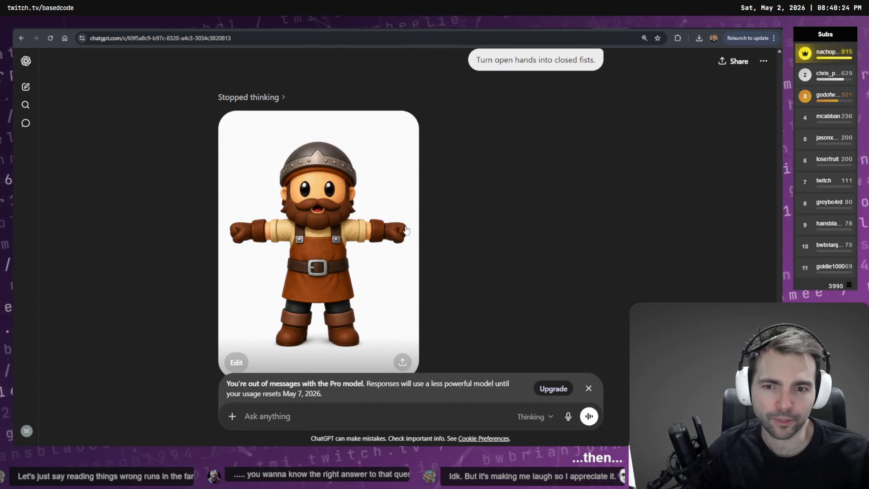
Select the entire original fist-conversion prompt message for reuse
scroll(421, 229, down, 10)
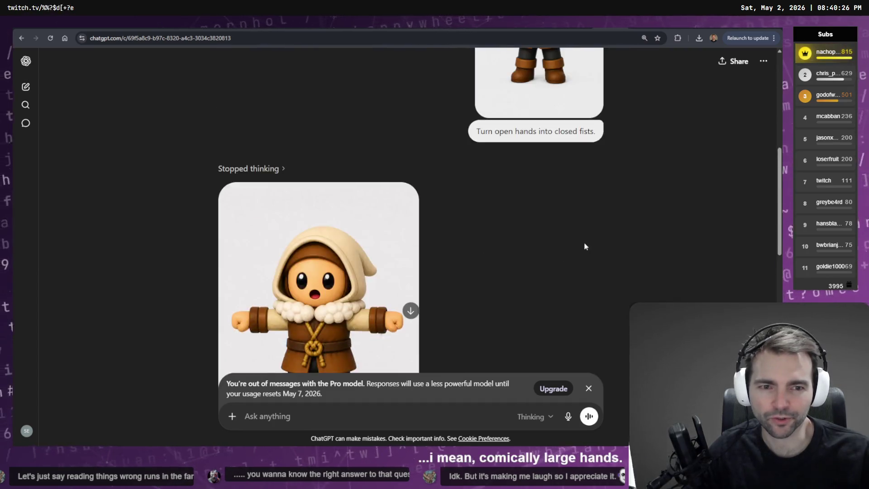
scroll(585, 246, up, 15)
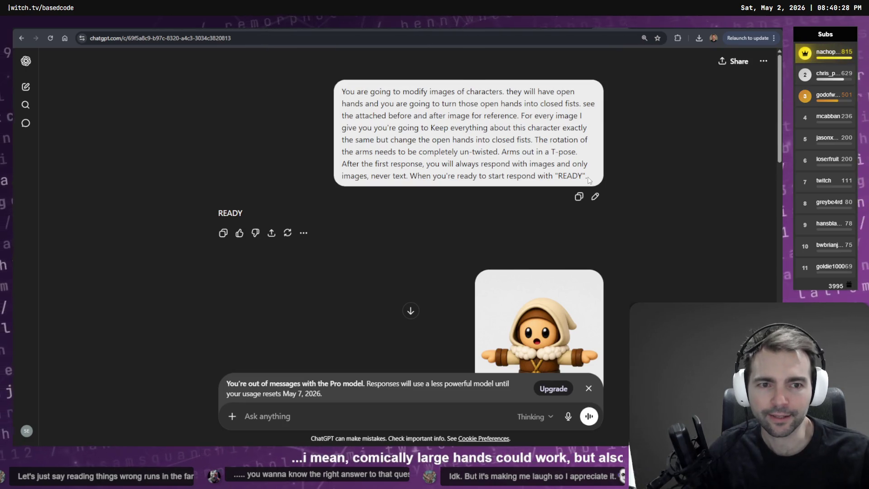
drag(589, 180, 325, 86)
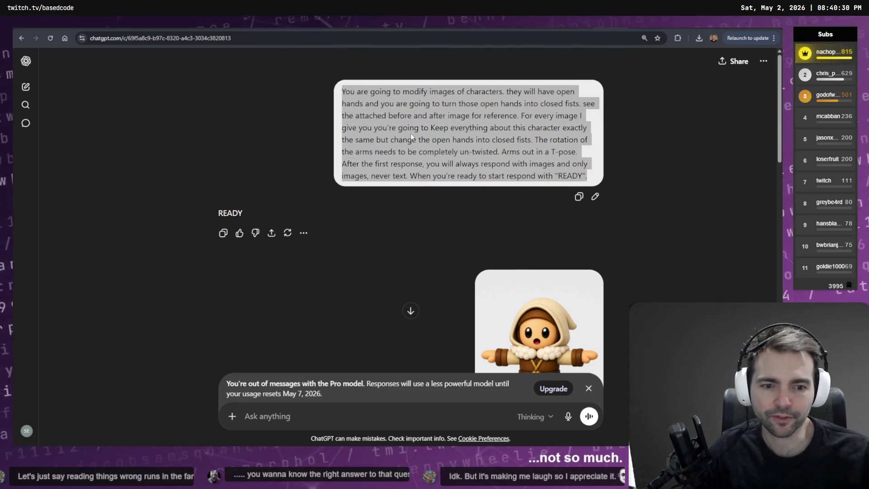
key(alt+Tab)
Replace the master prompt with the copied fist-conversion prompt
click(273, 250)
key(ctrl+a)
key(ctrl+v)
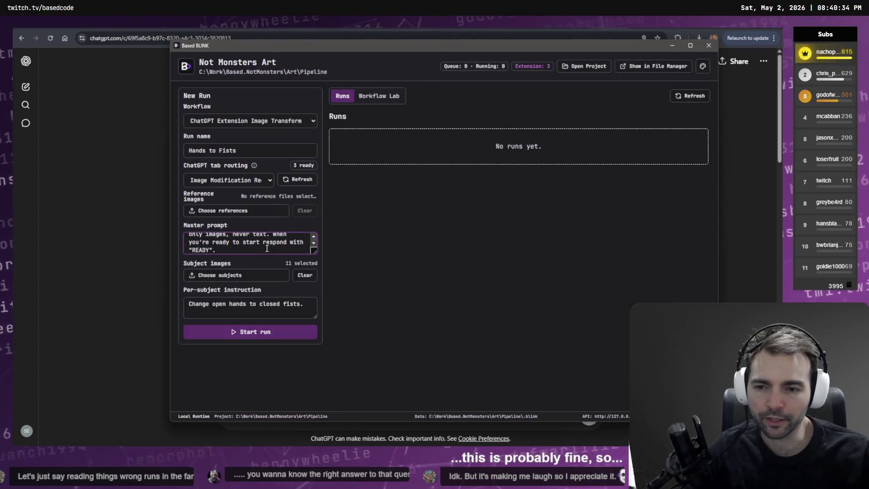
Start a Hands to Fists test run, then cancel and delete it
click(272, 337)
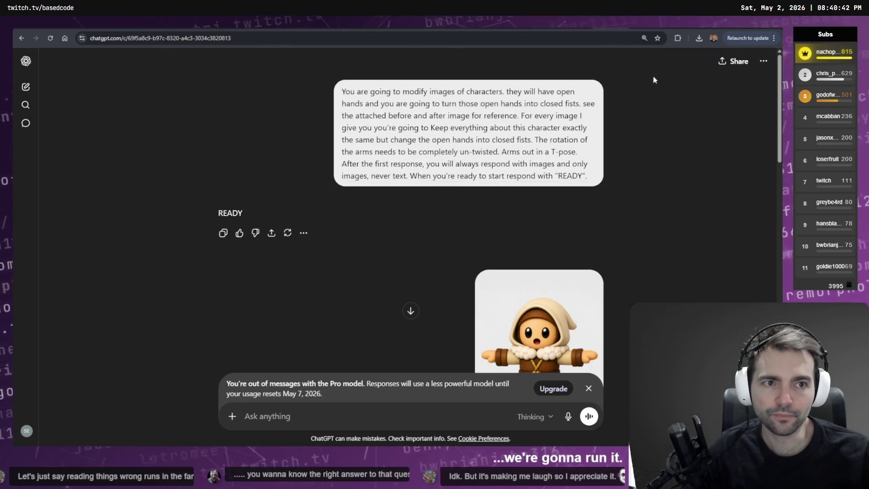
key(ctrl+t)
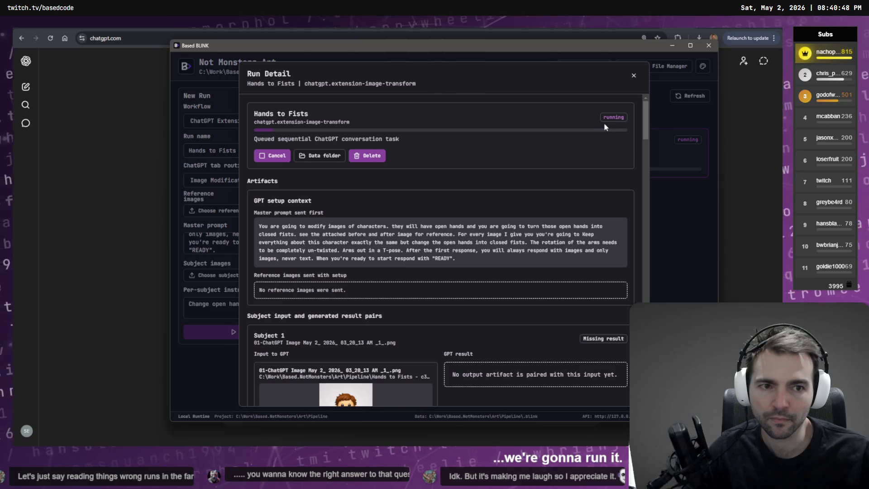
click(271, 156)
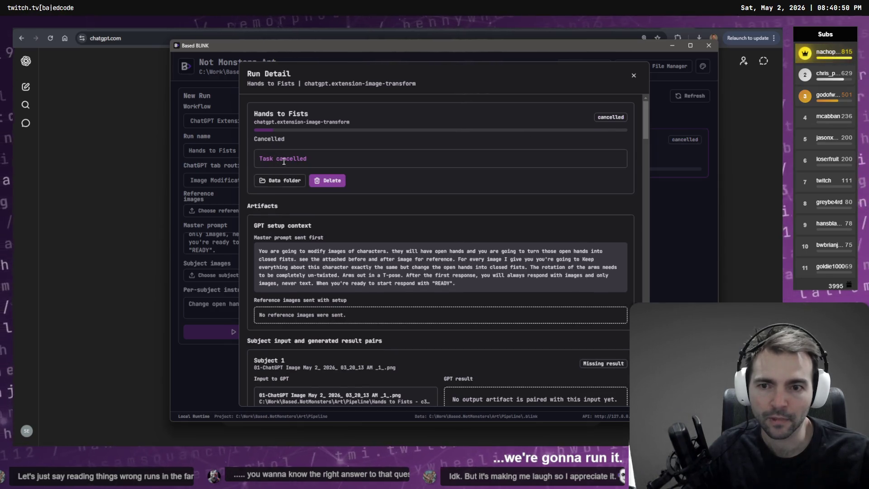
click(322, 181)
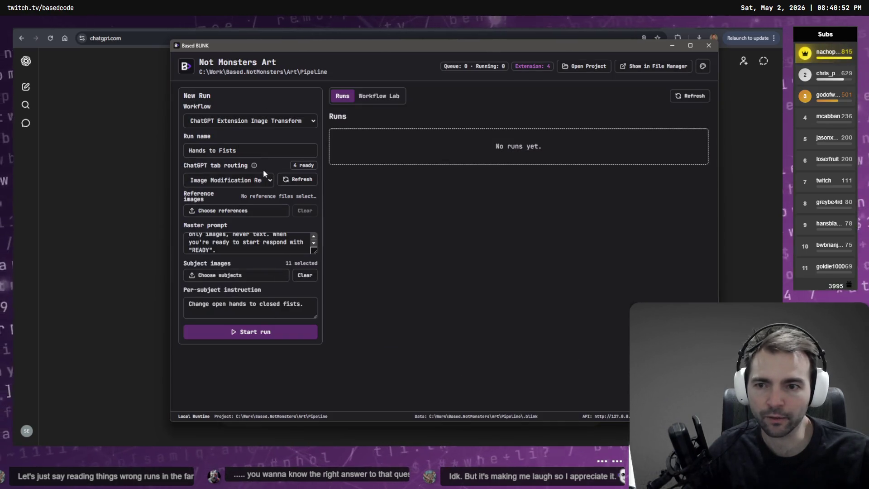
Route the Hands to Fists run to a fresh ChatGPT tab and start it
click(256, 184)
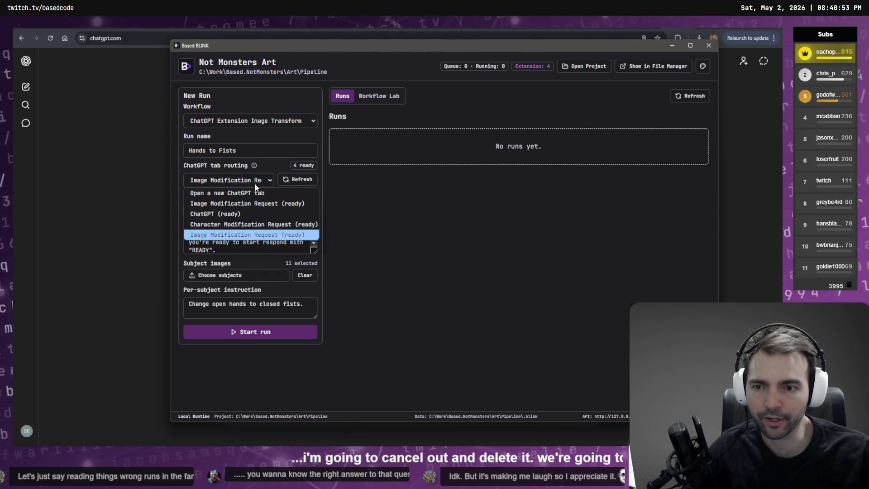
click(239, 219)
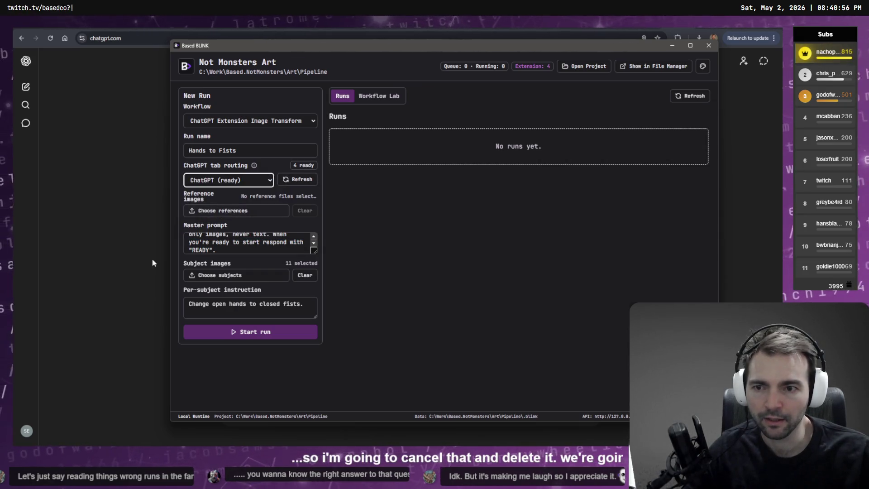
click(256, 183)
click(244, 191)
click(244, 334)
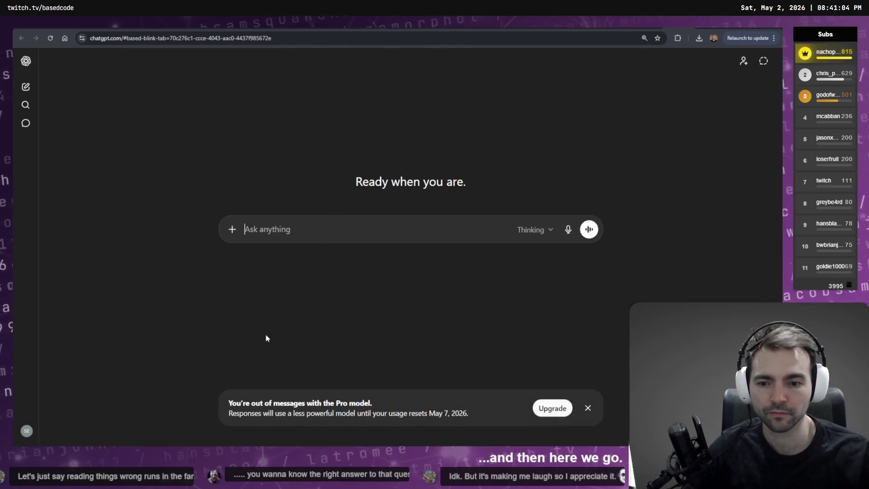
Check the run details: still waiting for a new ChatGPT tab, no subject has a result
key(alt+Tab)
key(alt+Tab)
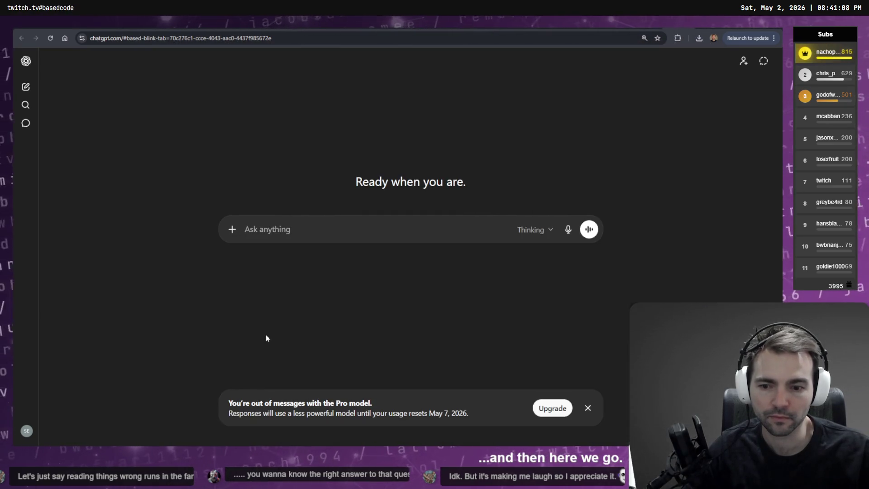
key(alt+Tab)
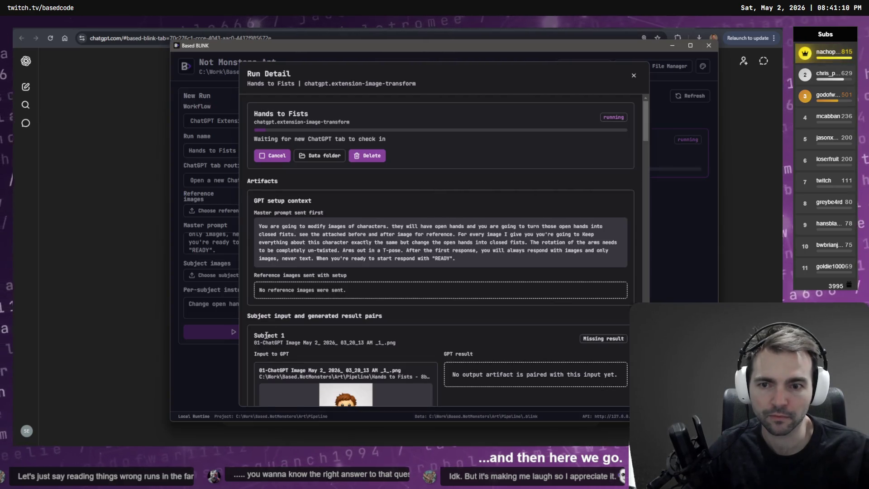
scroll(396, 310, down, 3)
key(alt+Tab)
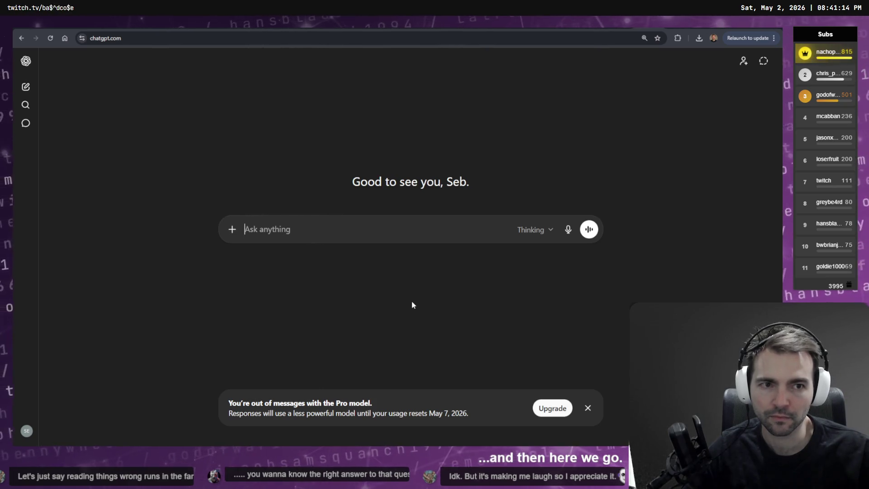
key(alt+Tab)
key(alt+Tab)
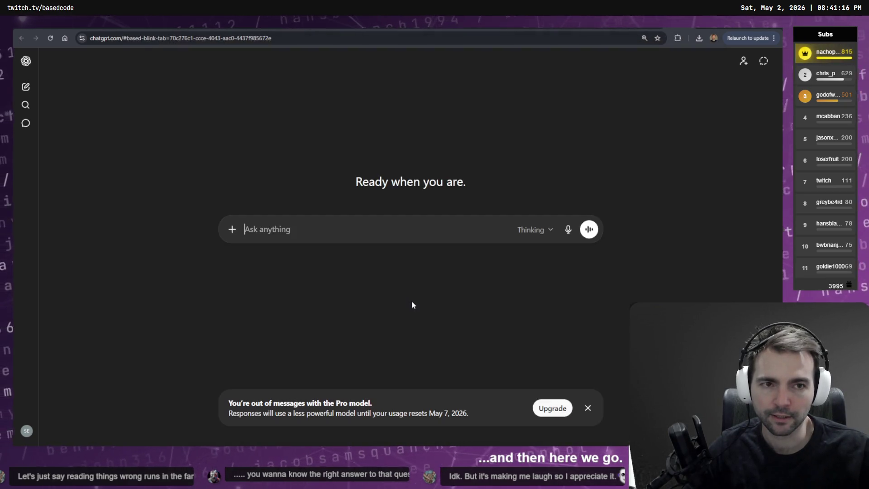
scroll(411, 303, down, 10)
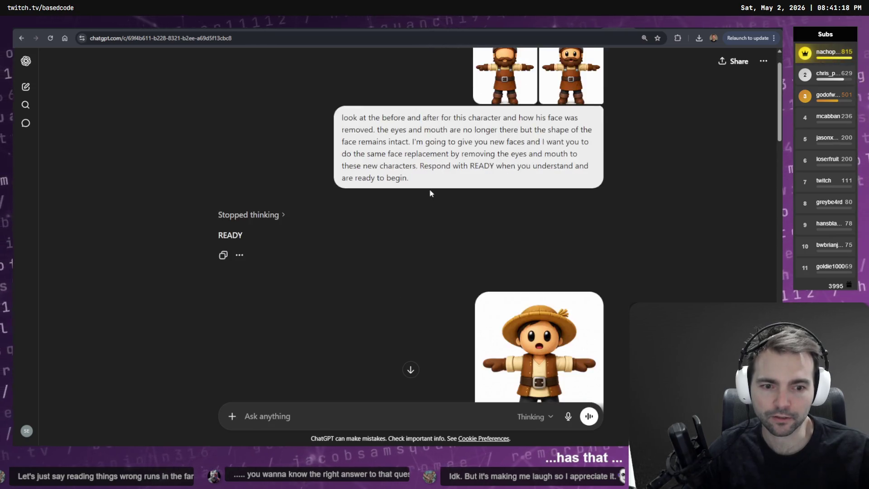
scroll(410, 368, up, 10)
key(alt+Tab)
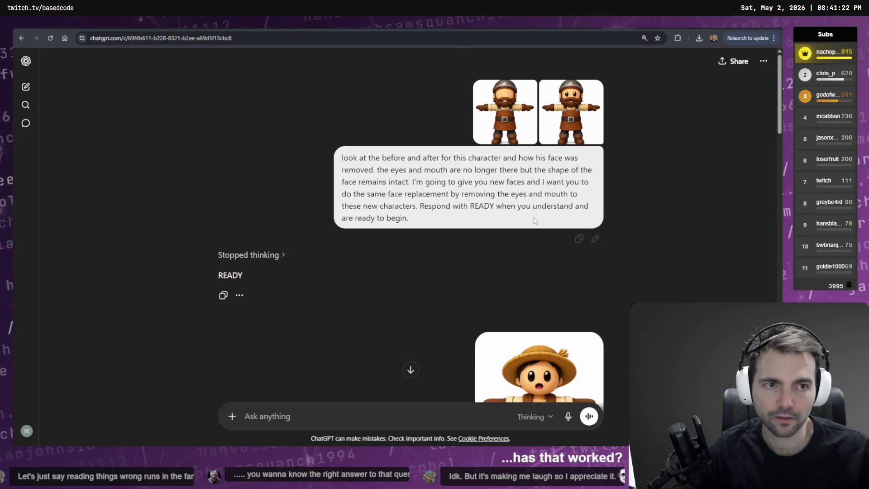
scroll(510, 267, down, 15)
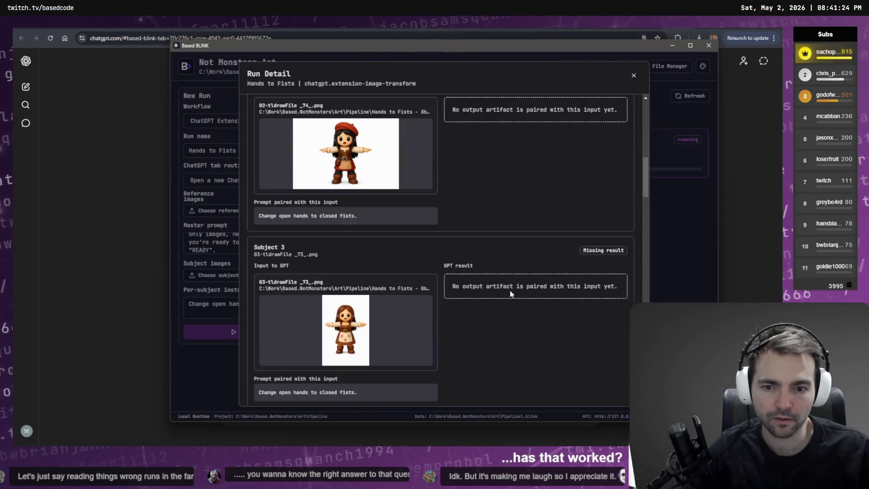
scroll(541, 319, up, 15)
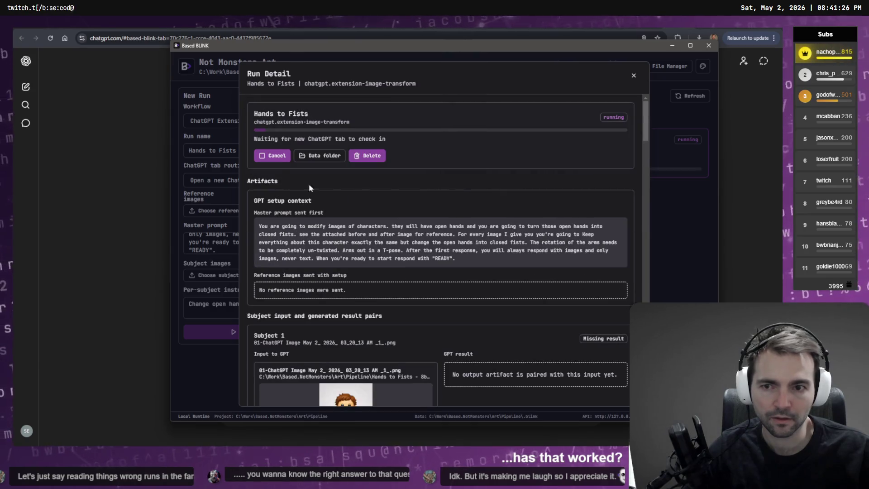
Cancel the stalled Hands to Fists run, peek at its data folder, and delete it
click(281, 156)
click(290, 183)
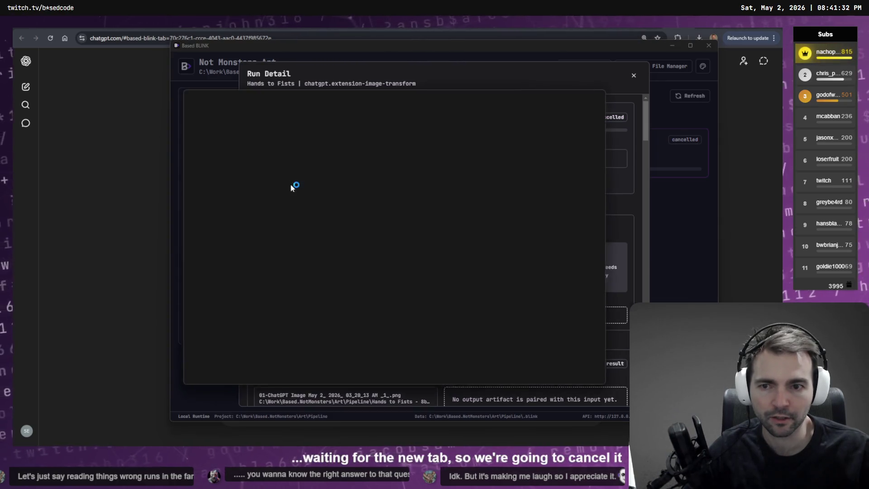
click(593, 93)
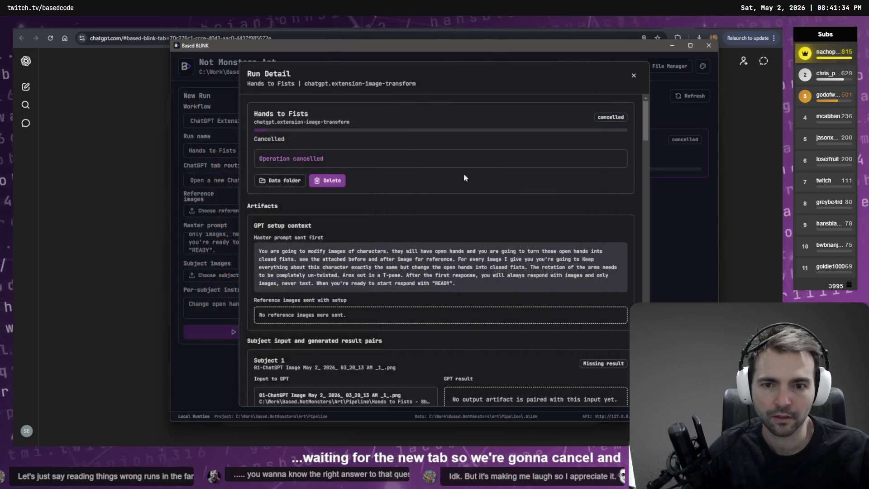
click(329, 180)
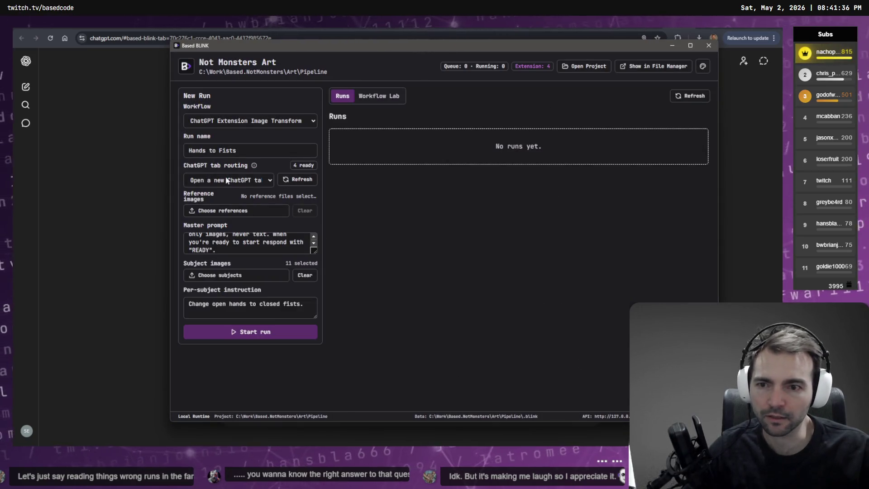
Set ChatGPT tab routing to the existing 'ChatGPT (ready)' tab
click(253, 180)
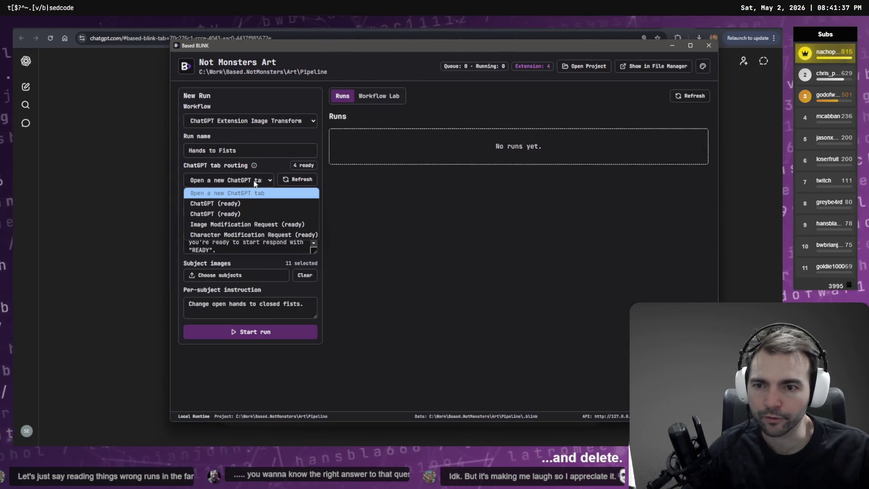
click(257, 204)
click(672, 45)
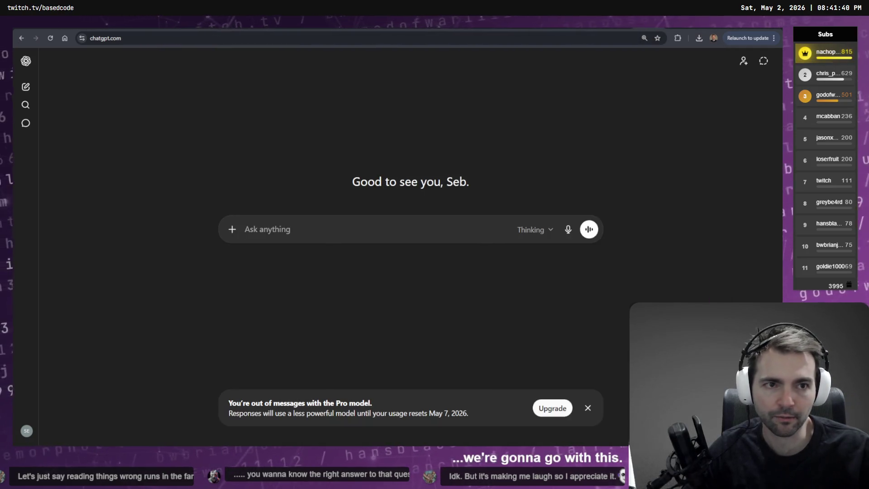
key(alt+Tab)
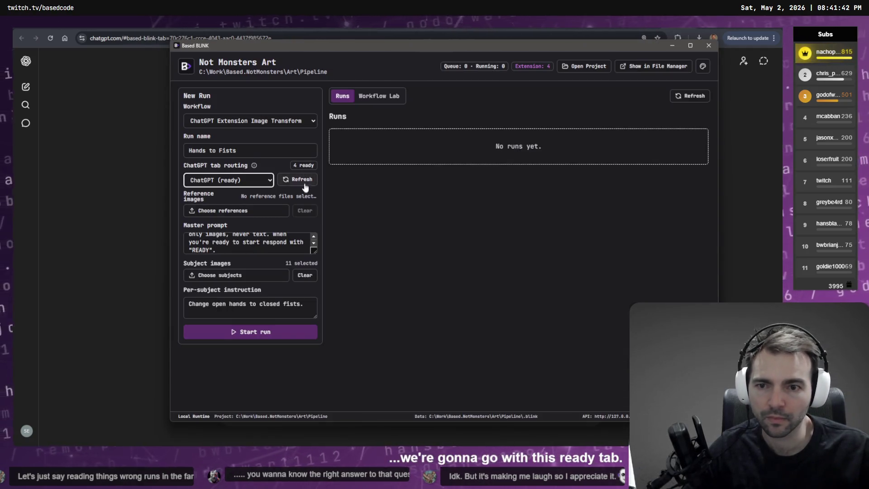
click(235, 181)
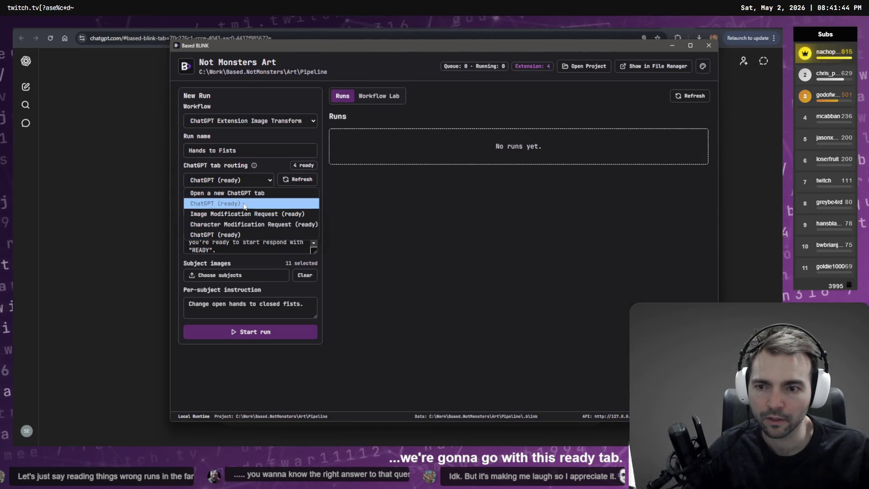
click(294, 181)
click(254, 180)
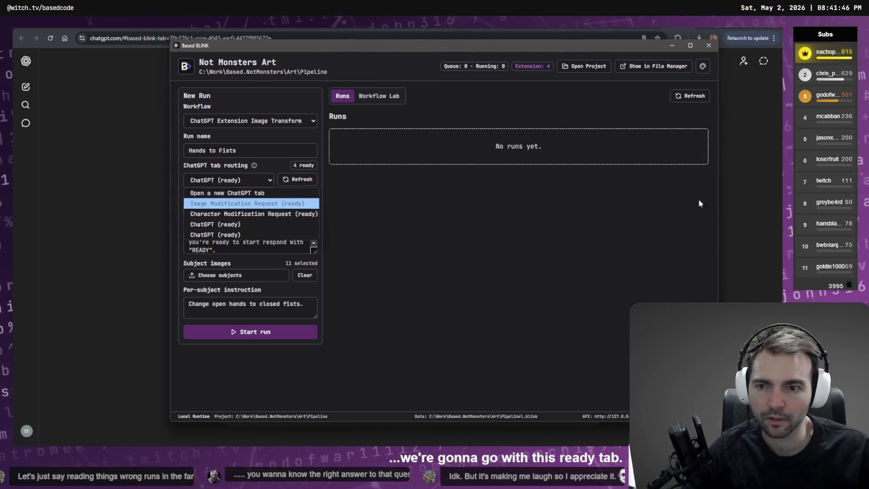
click(743, 137)
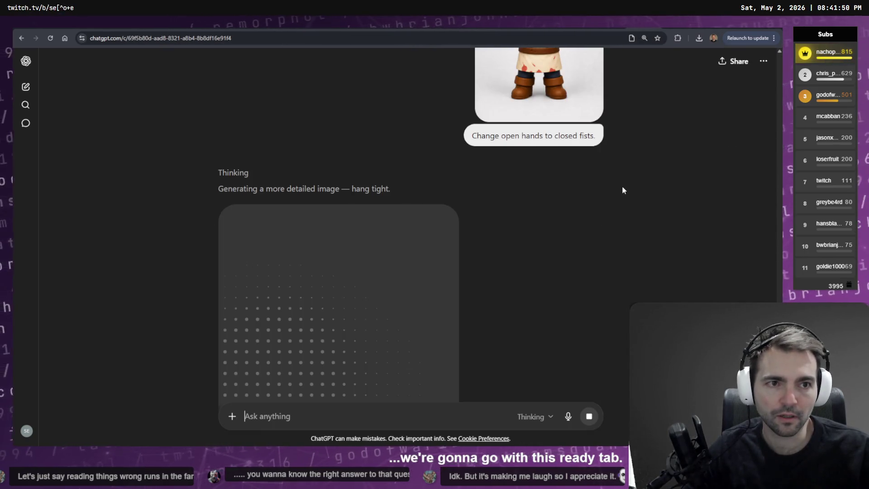
Delete the leftover image-generating chat through its options menu and confirm
scroll(622, 232, up, 5)
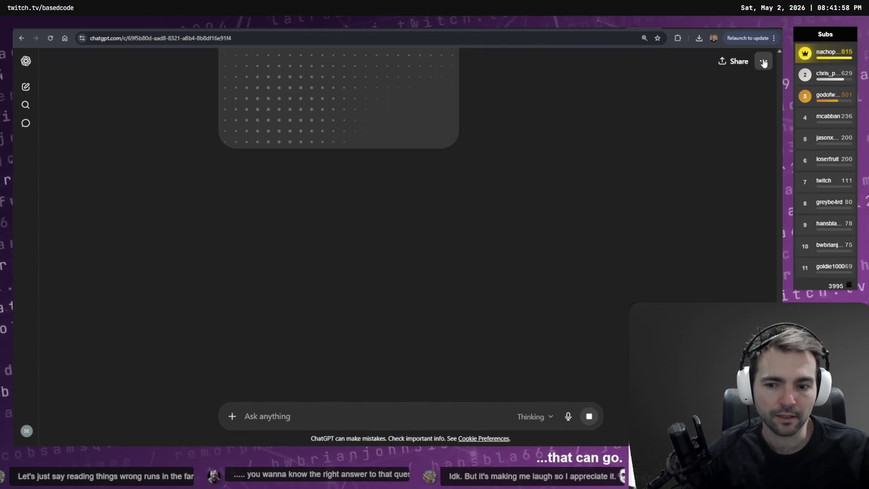
click(764, 63)
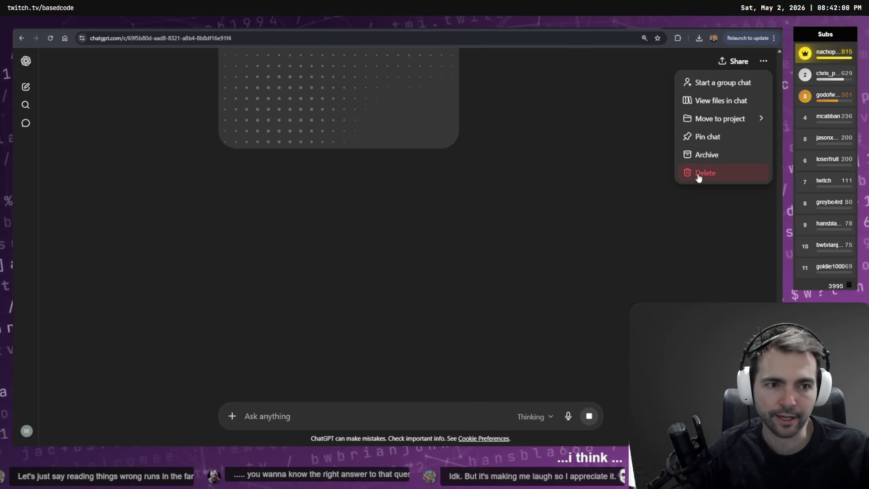
click(699, 171)
click(486, 256)
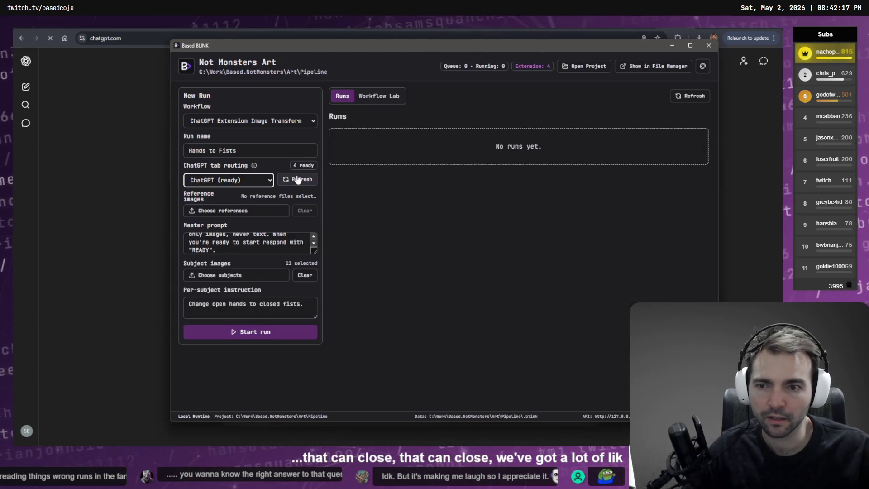
Refresh the tab list, target 'ChatGPT (ready)', and start the Hands to Fists run
click(297, 179)
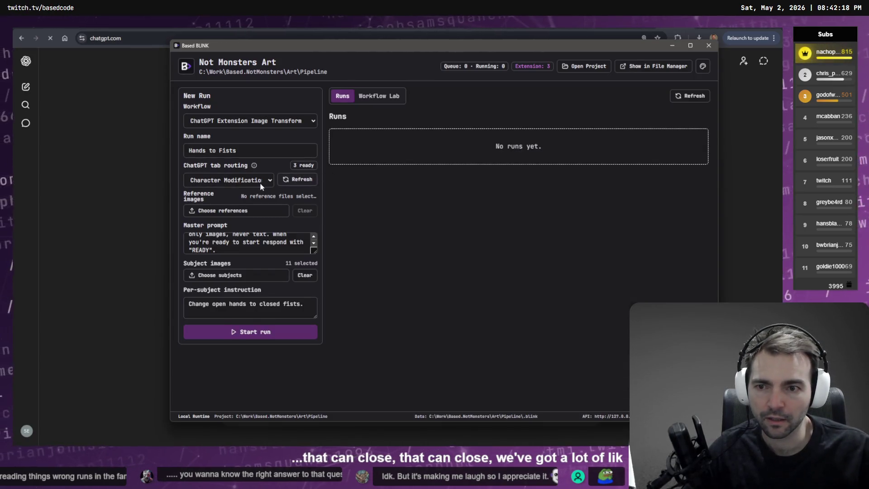
click(268, 180)
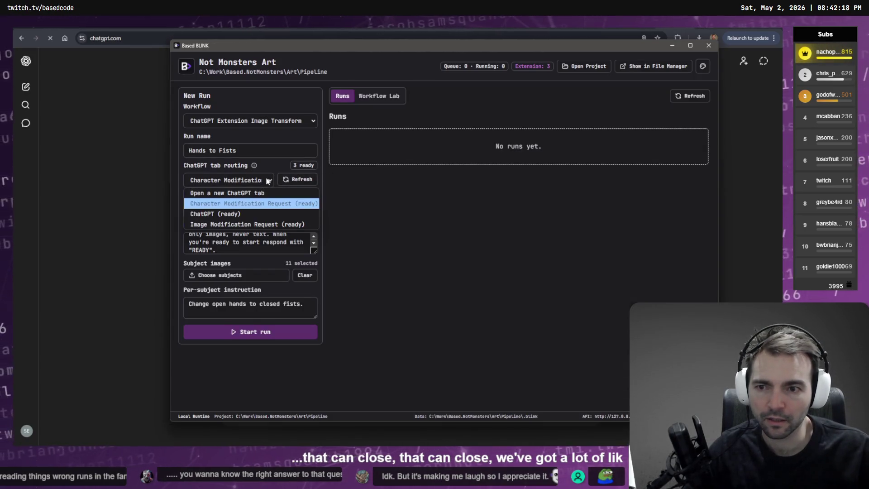
click(239, 216)
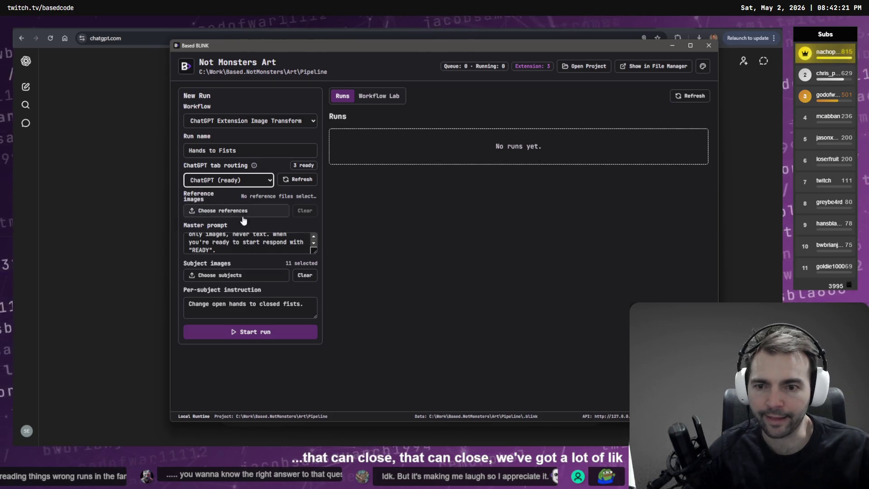
click(265, 332)
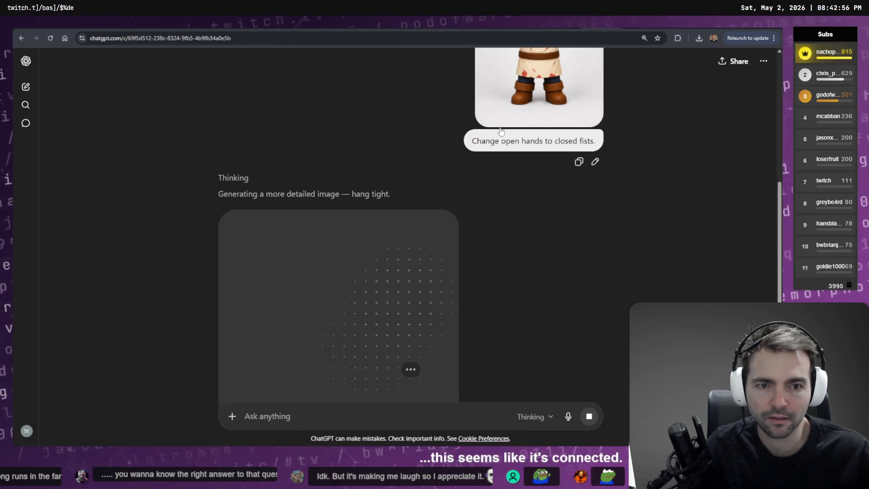
Watch ChatGPT take the master prompt and first image, checking Based BLINK's Hands to Fists run details meanwhile
scroll(528, 174, up, 10)
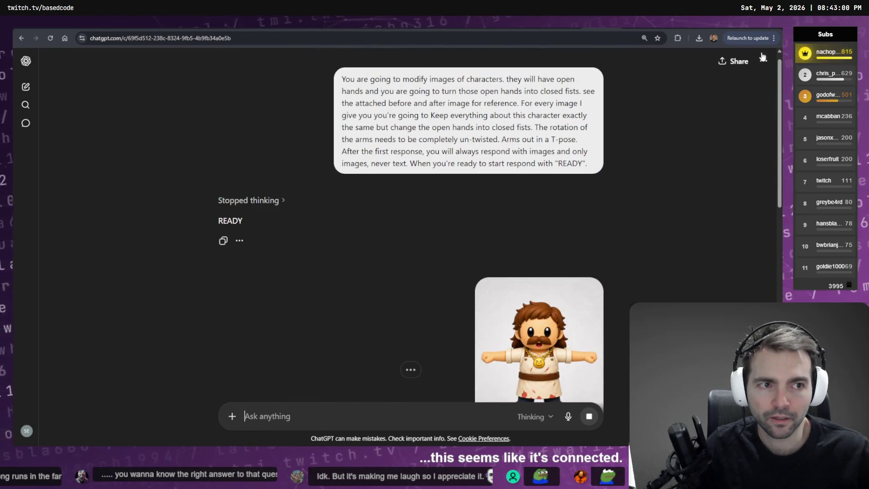
scroll(728, 88, down, 4)
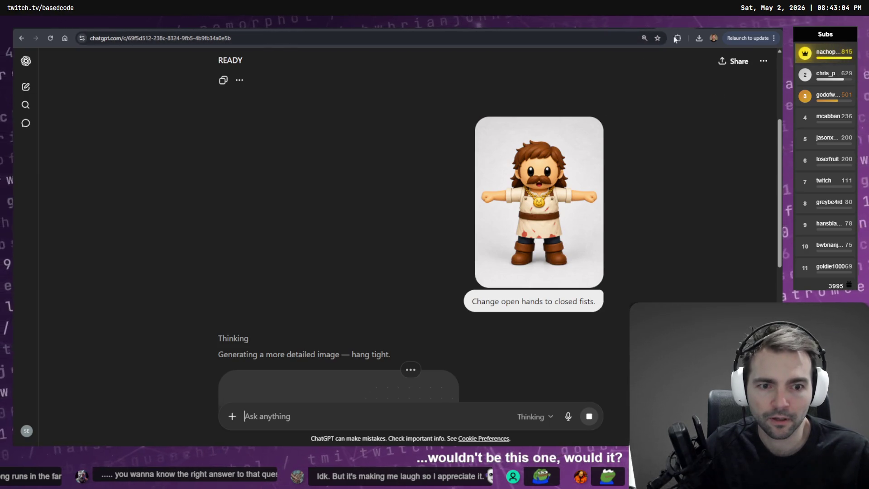
key(alt+Tab)
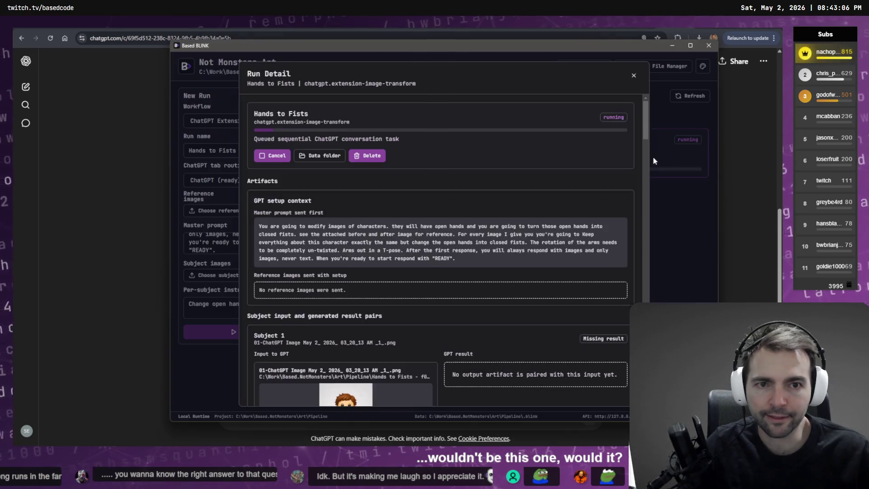
scroll(560, 235, down, 2)
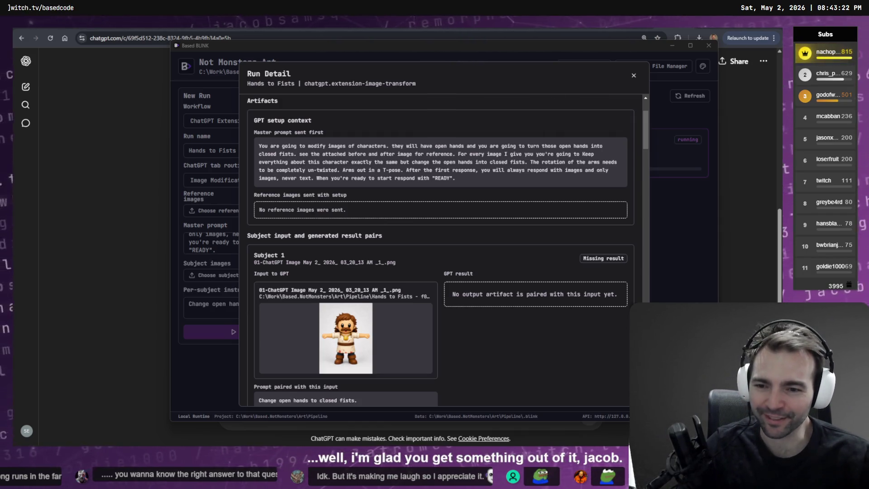
key(alt+Tab)
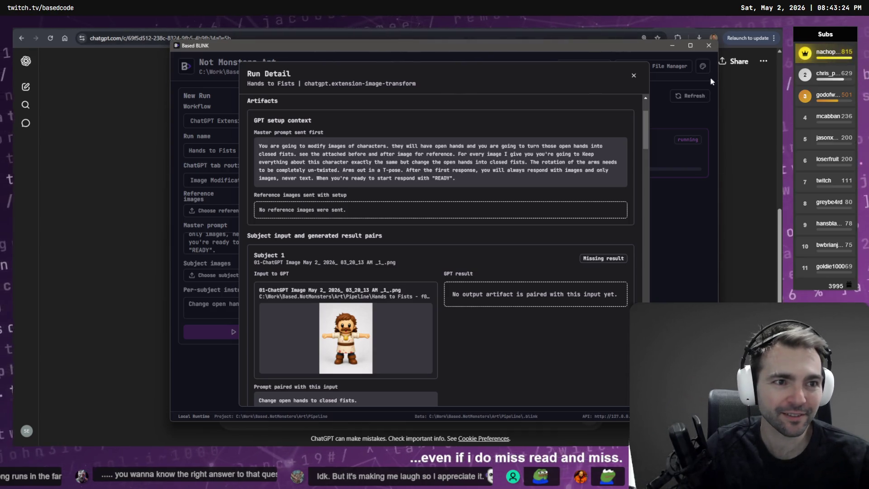
click(761, 94)
key(alt+Tab)
click(738, 93)
key(alt+Tab)
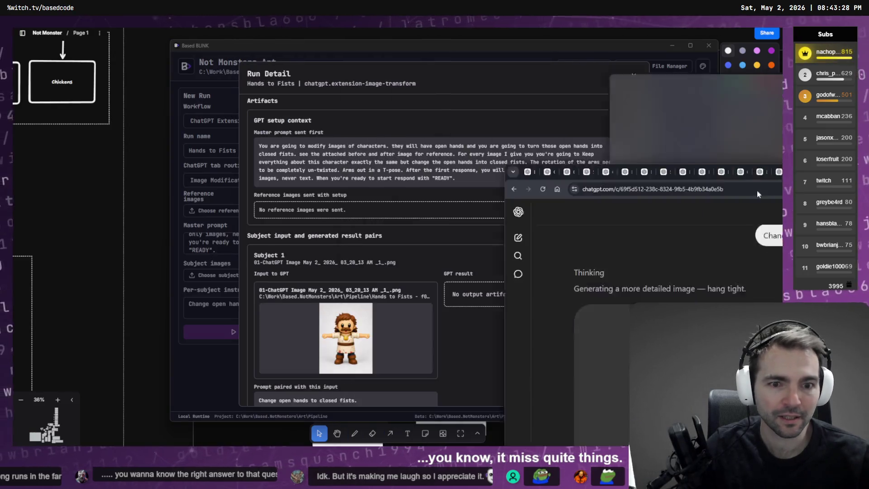
key(alt+Tab)
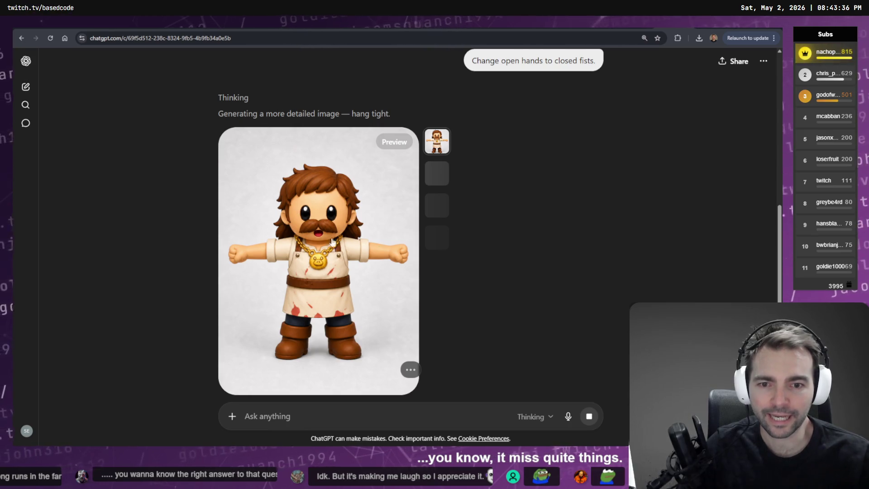
Paste the red-beret girl's image into ChatGPT and send her open-hands-to-fists request
scroll(575, 224, up, 10)
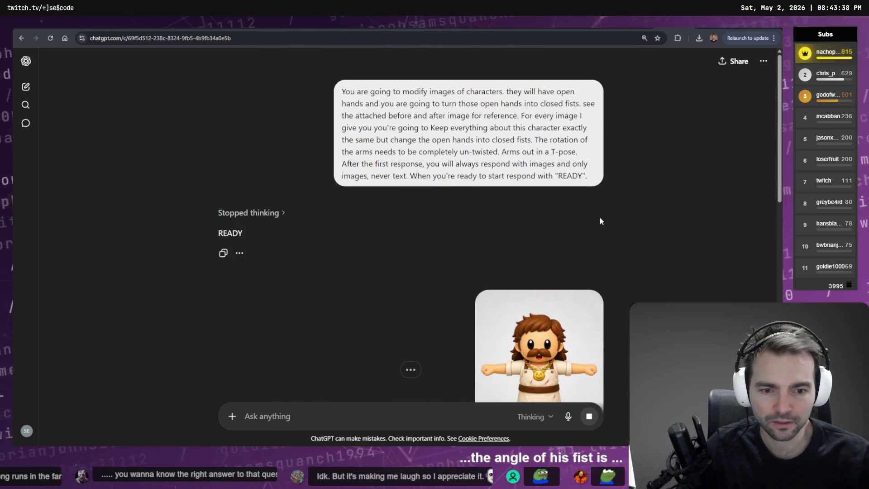
key(ctrl+v)
click(579, 174)
text(Change open hands to closed fists.)
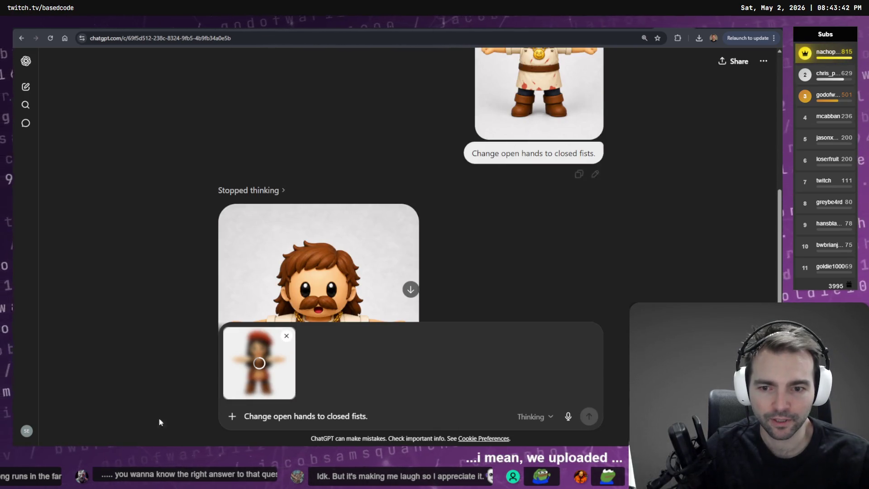
scroll(482, 224, up, 3)
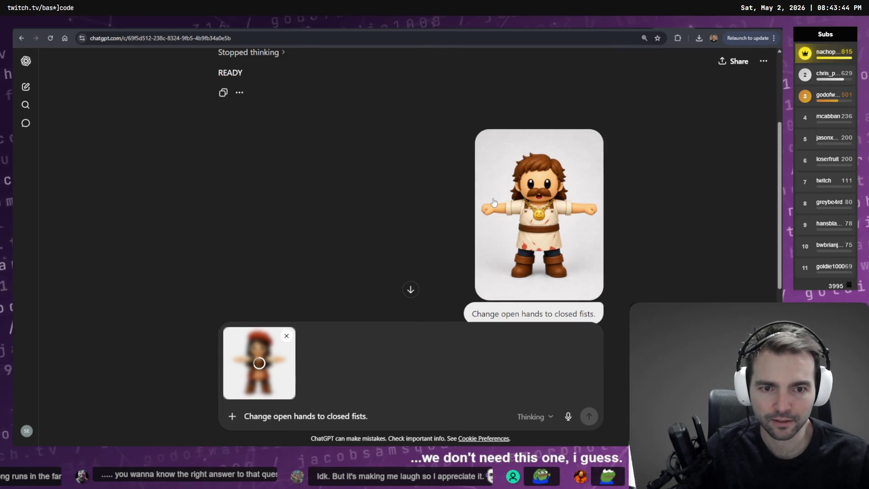
key(alt+Tab)
scroll(338, 204, down, 4)
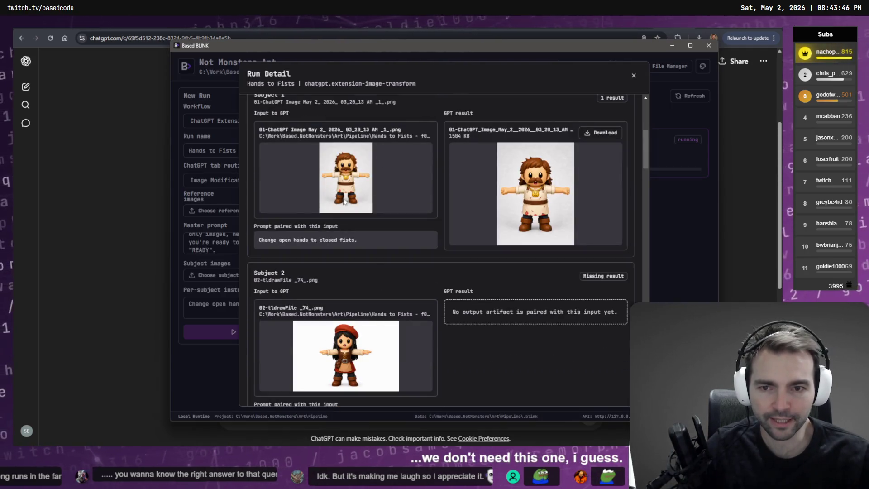
key(alt+Tab)
key(Return)
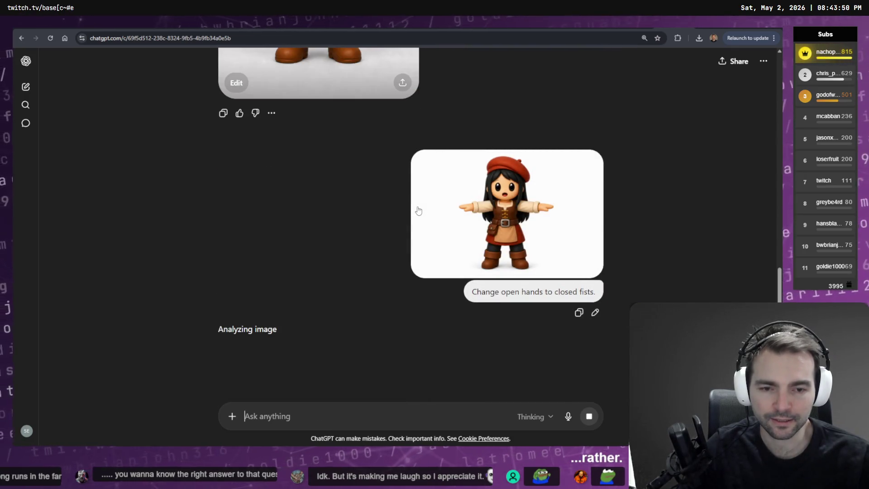
key(alt+Tab)
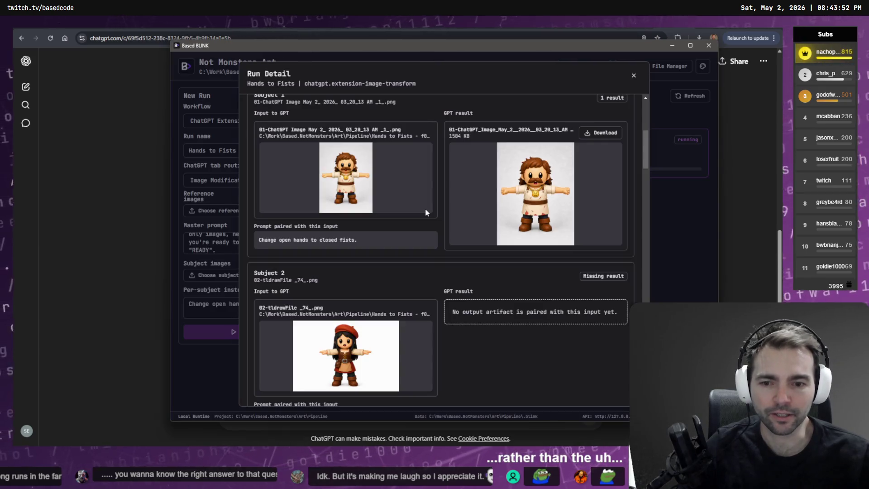
key(alt+Tab)
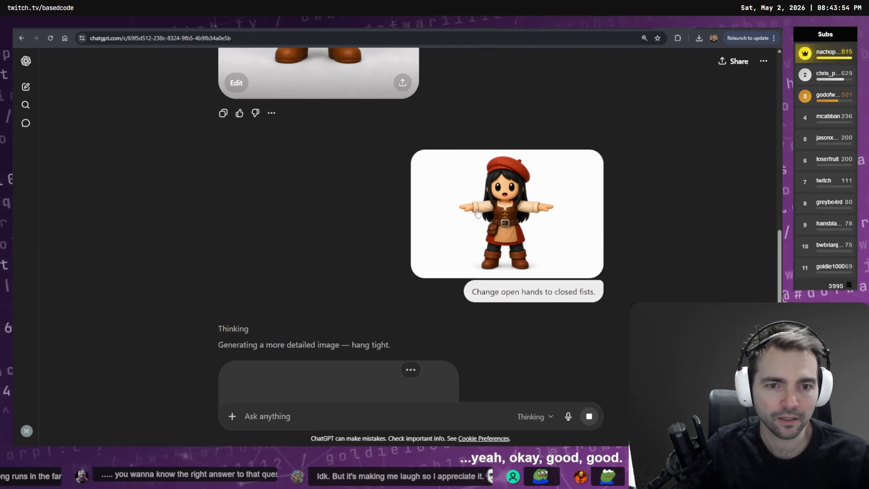
Drag the red-beret girl's ChatGPT image from the Downloads folder onto the tldraw board
key(super+e)
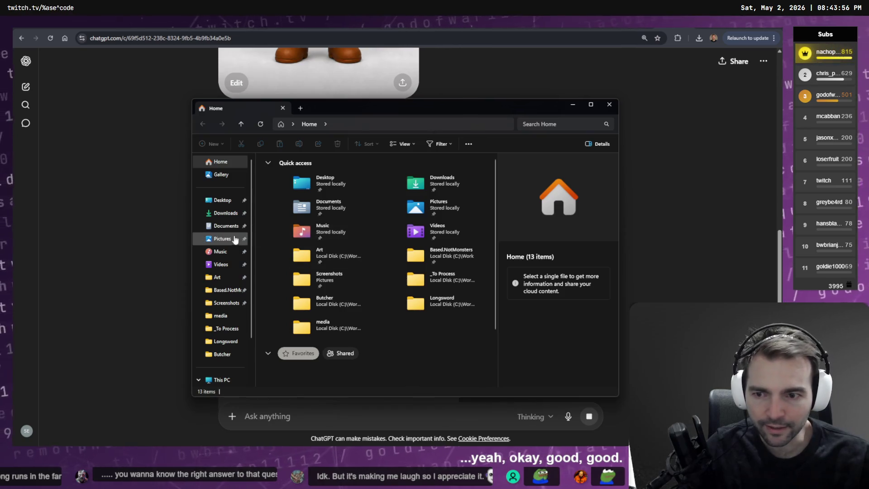
click(226, 213)
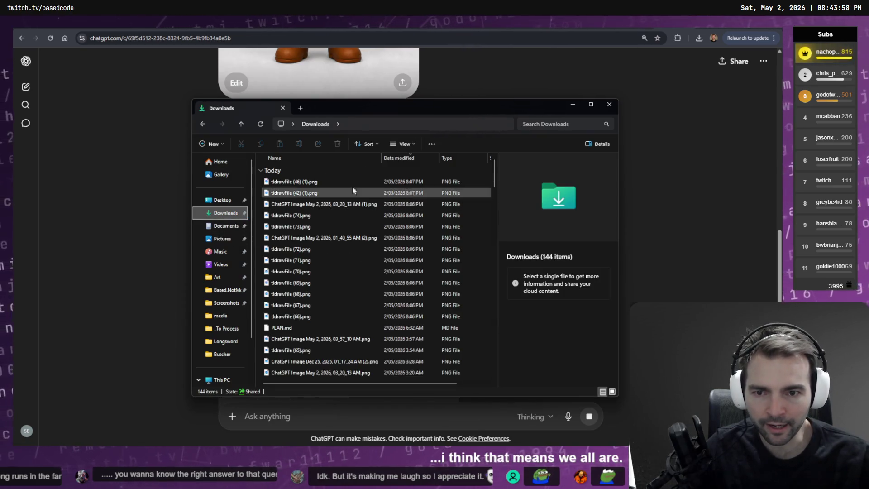
click(344, 193)
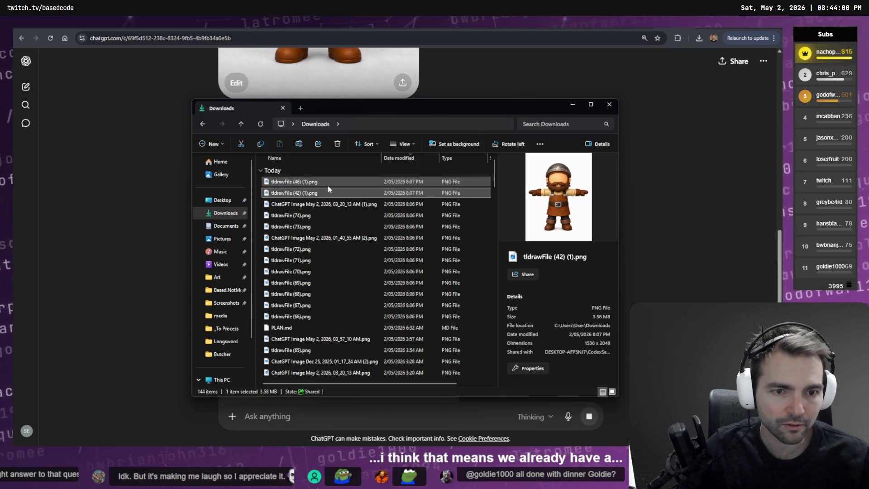
key(Down)
key(Down)
key(Up)
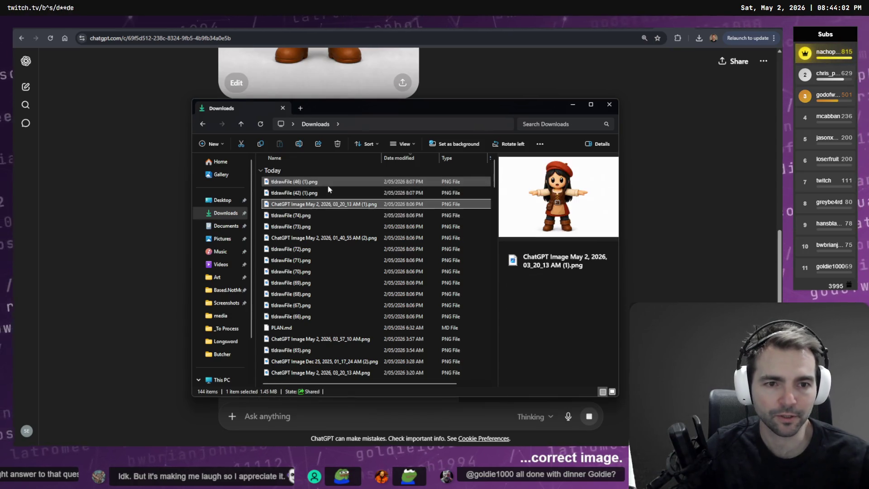
mouse_move(316, 206)
mouse_down()
mouse_move(388, 204)
mouse_move(416, 168)
mouse_move(428, 246)
mouse_move(412, 267)
mouse_move(549, 252)
mouse_up()
key(alt+Tab)
scroll(421, 233, down, 10)
scroll(428, 247, down, 5)
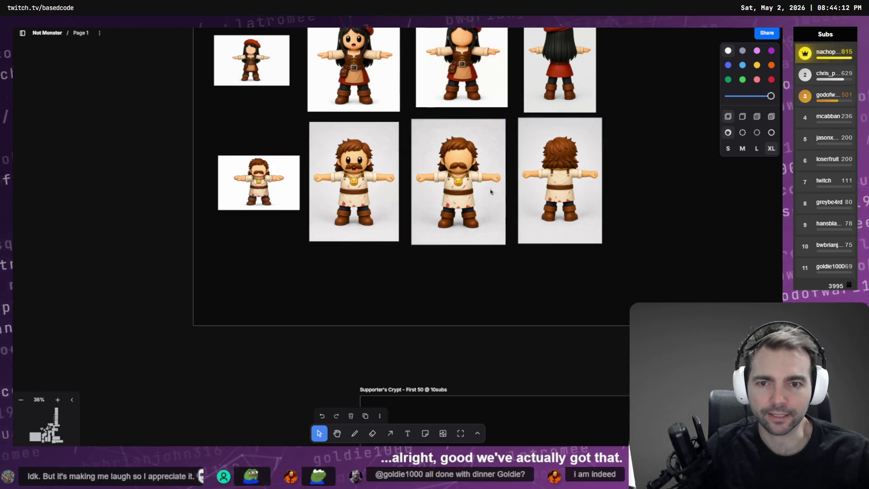
Draw a red crossed box over the red-beret girl's front image and stretch it to cover her
scroll(507, 199, up, 3)
click(341, 199)
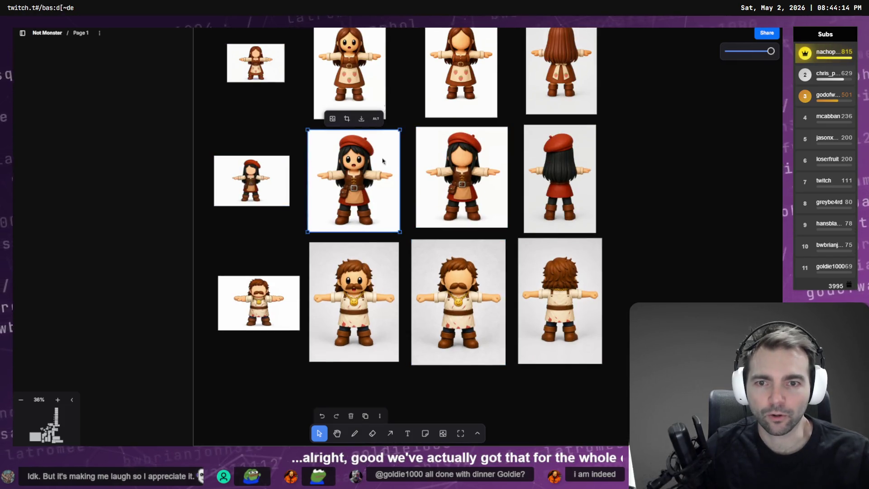
click(477, 433)
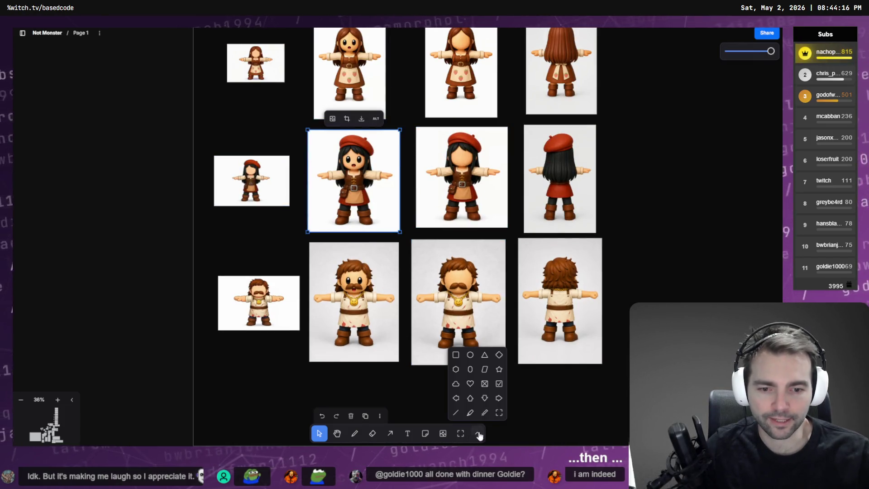
click(493, 384)
mouse_move(401, 236)
mouse_down()
mouse_move(389, 195)
mouse_move(320, 146)
mouse_move(321, 111)
mouse_move(307, 203)
mouse_up()
scroll(389, 194, up, 10)
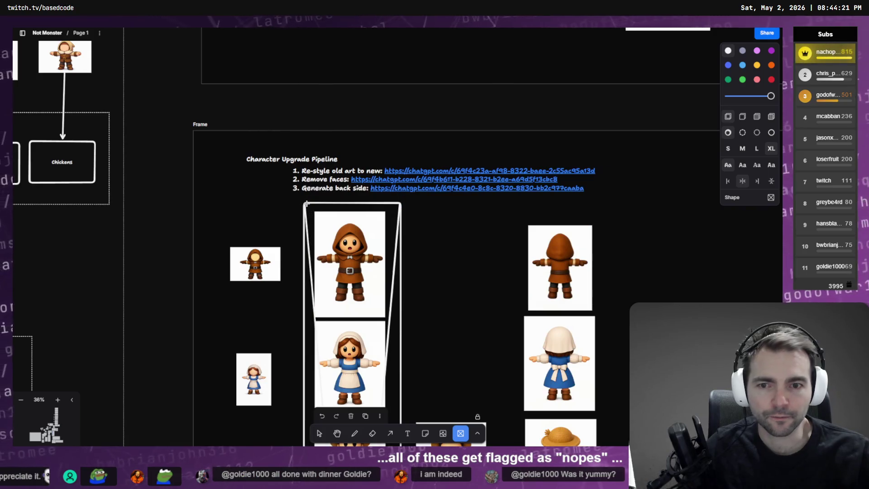
click(769, 80)
click(320, 434)
click(399, 216)
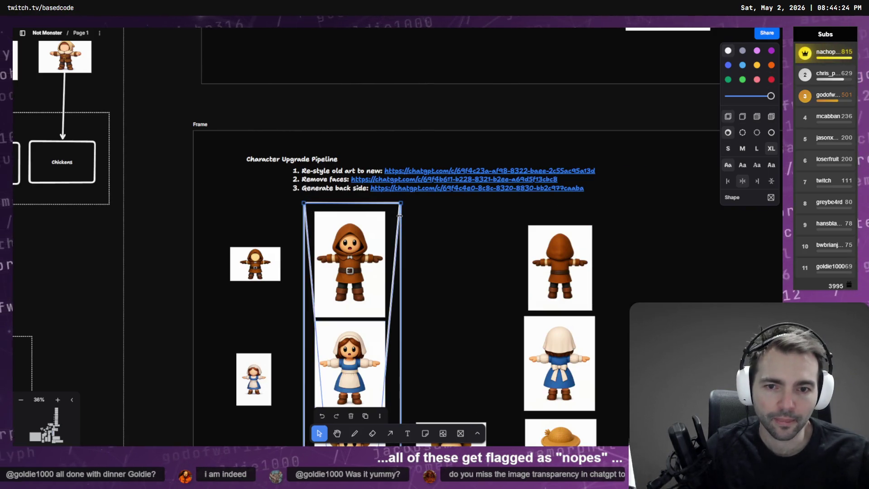
drag(771, 96, 771, 96)
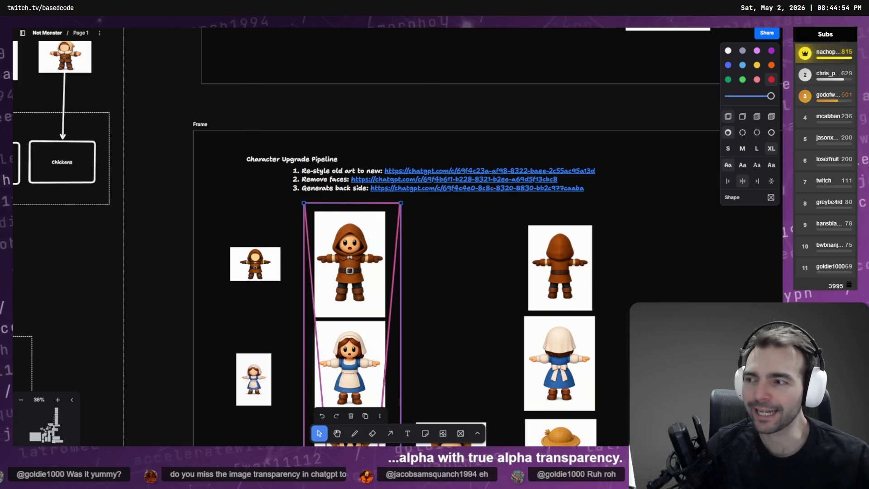
scroll(436, 270, down, 15)
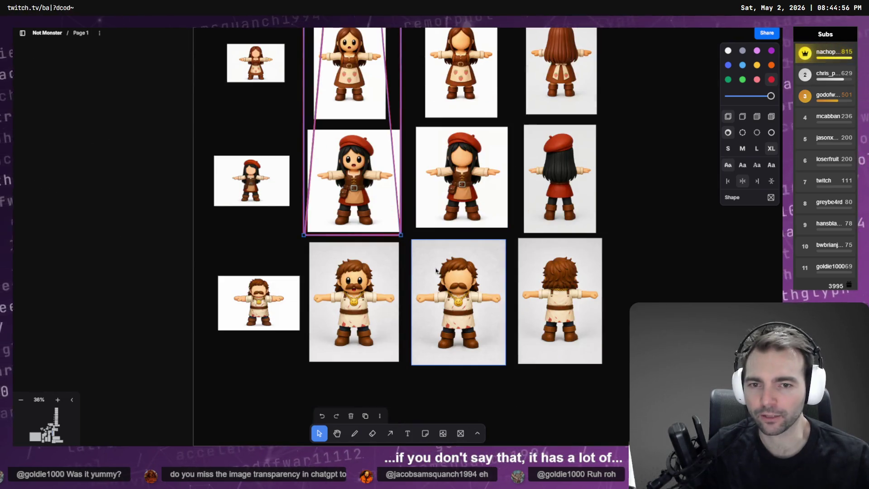
drag(400, 234, 406, 237)
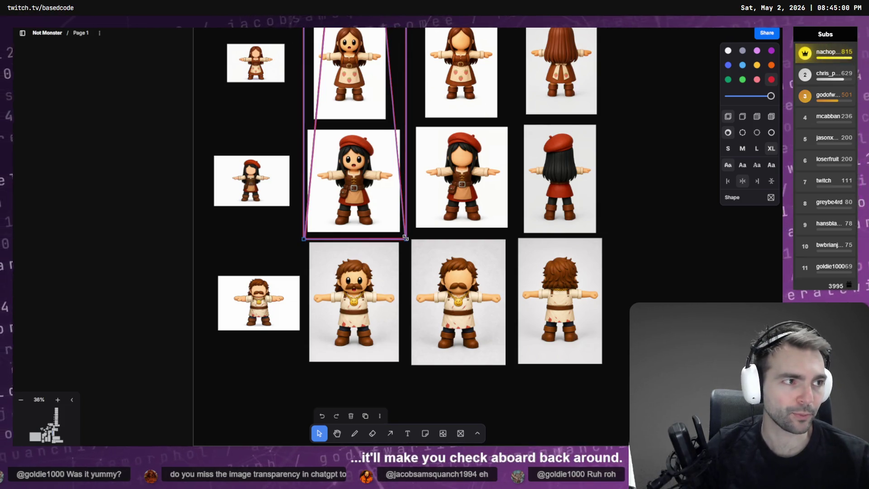
Check ChatGPT for the finished fist image, then bring up Based BLINK's run details
key(alt+Tab)
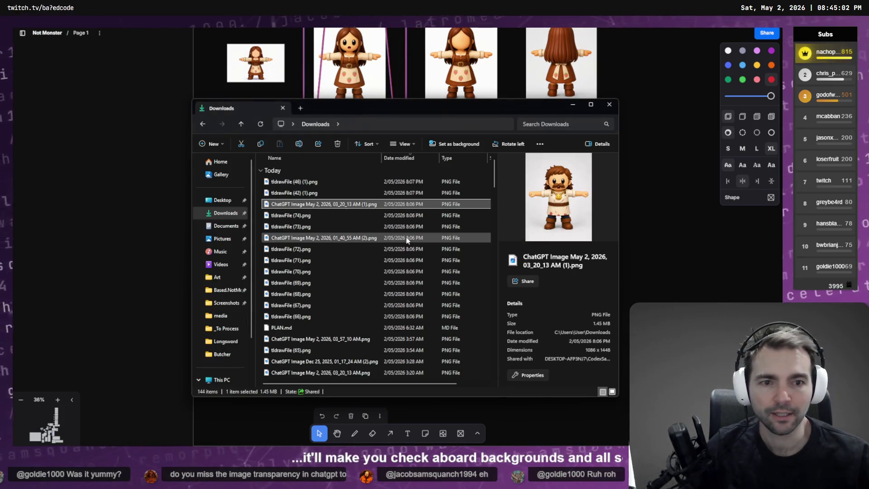
key(alt+Tab)
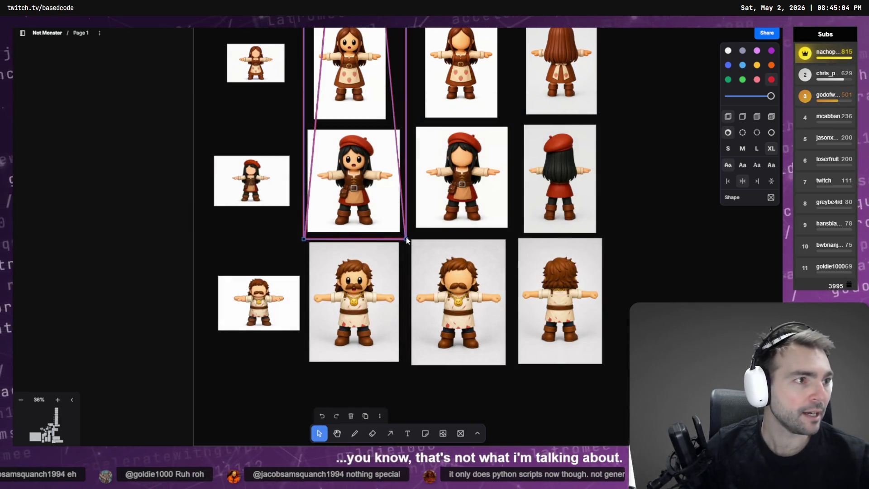
key(alt+Tab)
scroll(412, 233, down, 3)
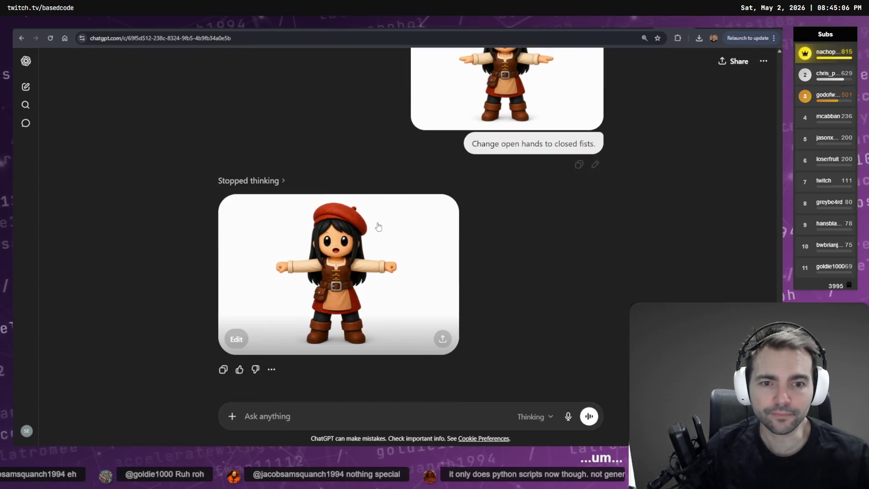
key(alt+Tab)
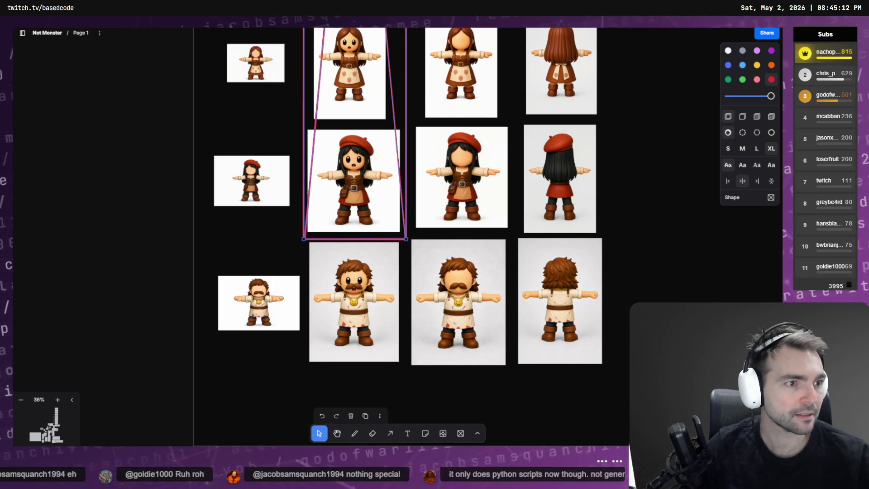
key(alt+Tab)
scroll(514, 249, down, 5)
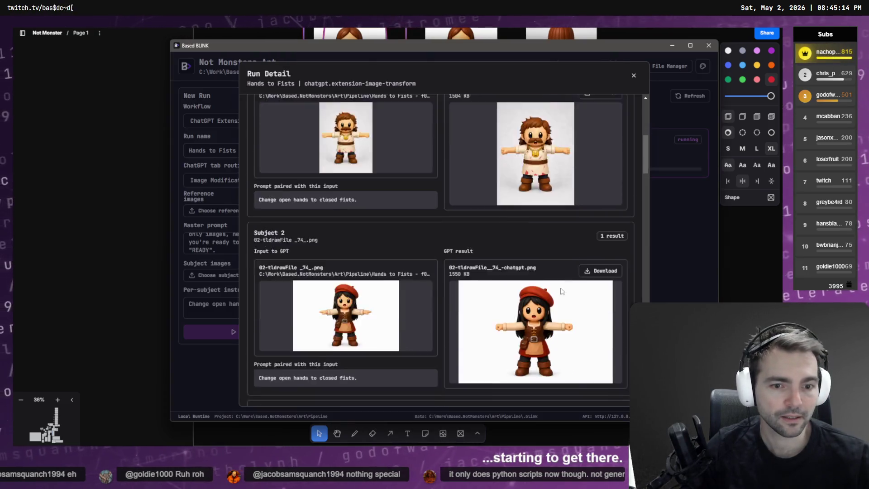
Open the run's artifacts folder and drag the 02-tldrawFile fist PNG onto the tldraw board
scroll(600, 193, up, 5)
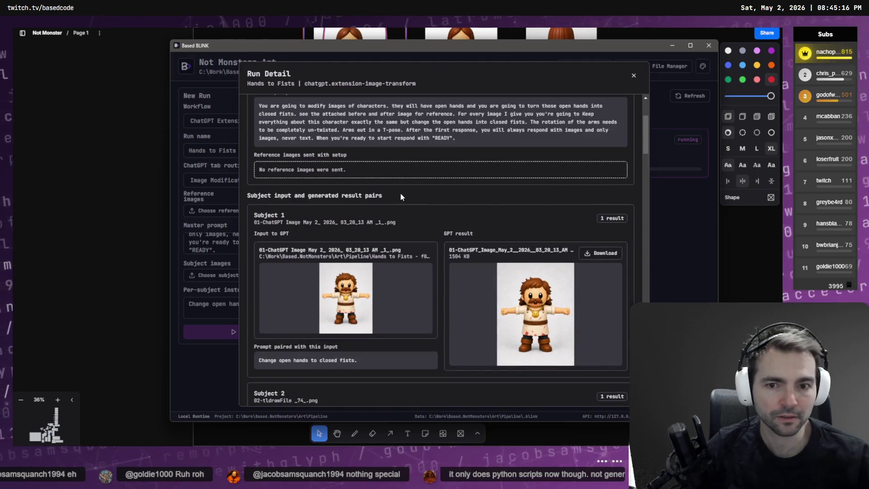
scroll(394, 188, up, 3)
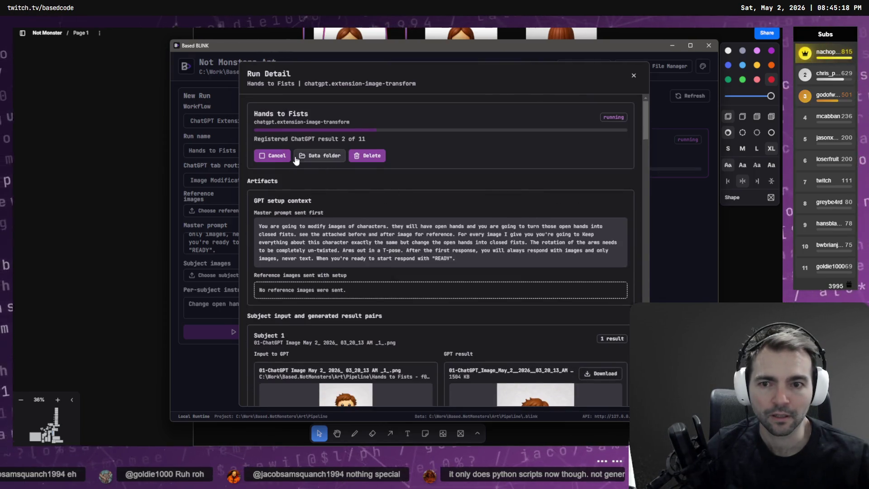
click(296, 158)
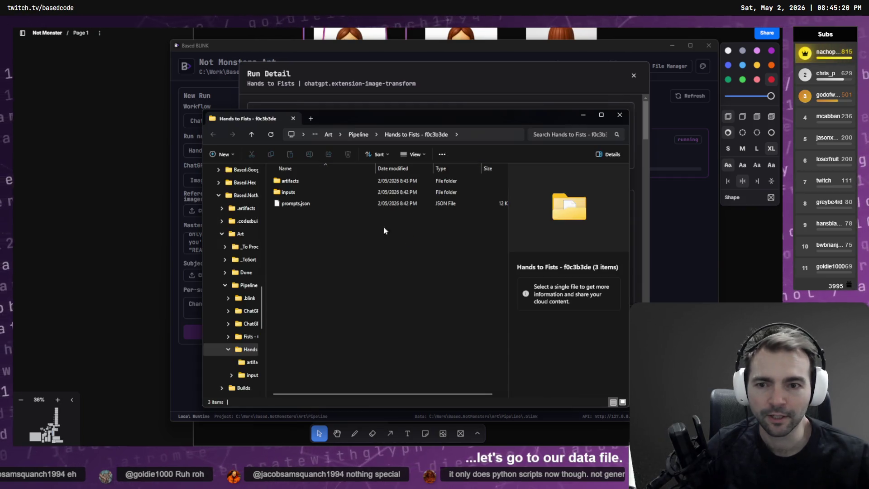
click(293, 181)
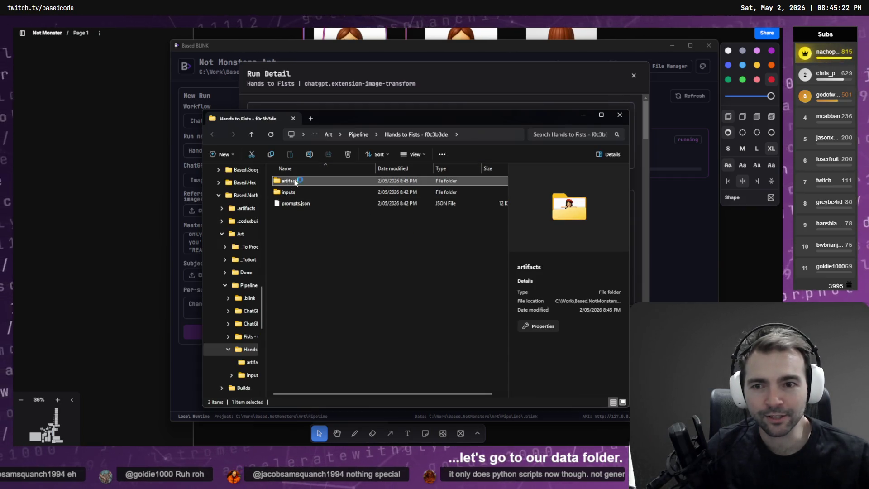
double_click(295, 182)
click(340, 191)
mouse_move(340, 191)
mouse_down()
mouse_move(363, 213)
mouse_move(627, 175)
mouse_move(627, 187)
mouse_up()
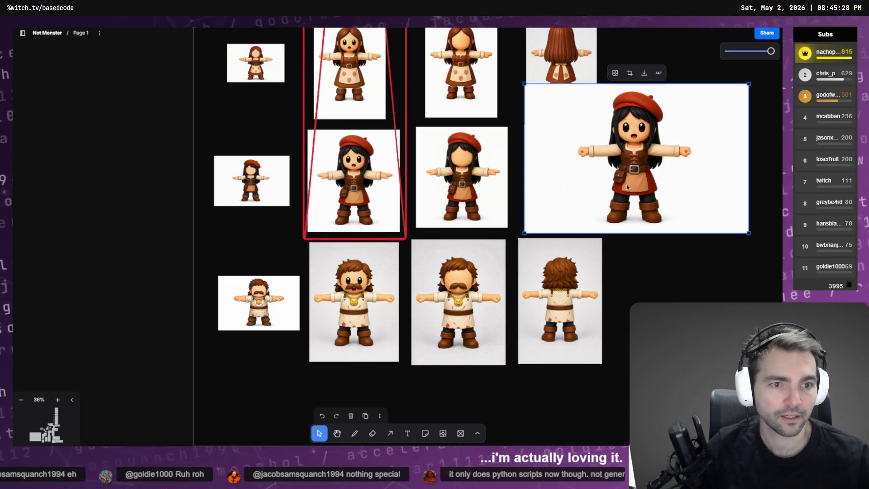
Crop the new fist image, delete the old open-handed beret girl, and fit the fist image into her slot
click(629, 73)
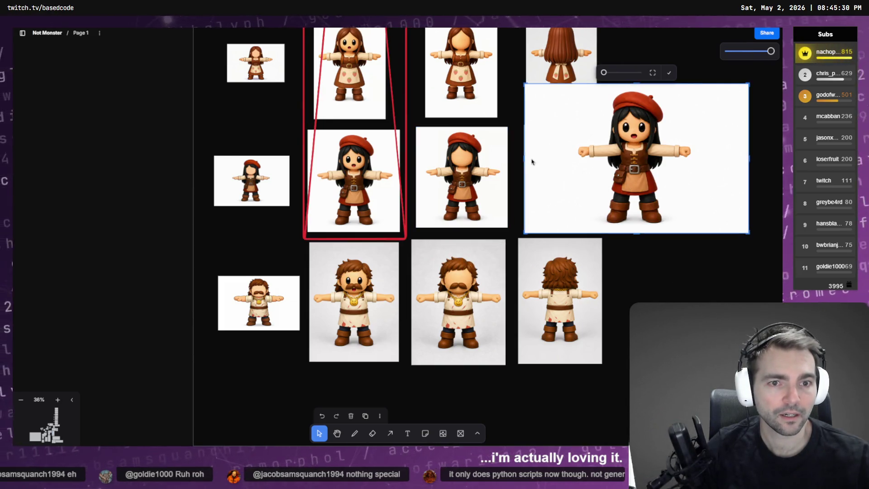
drag(525, 158, 567, 163)
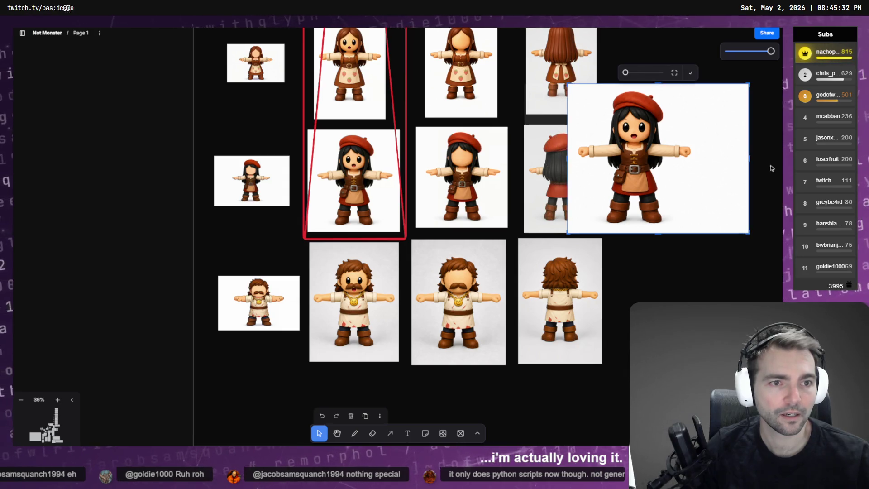
drag(750, 158, 699, 158)
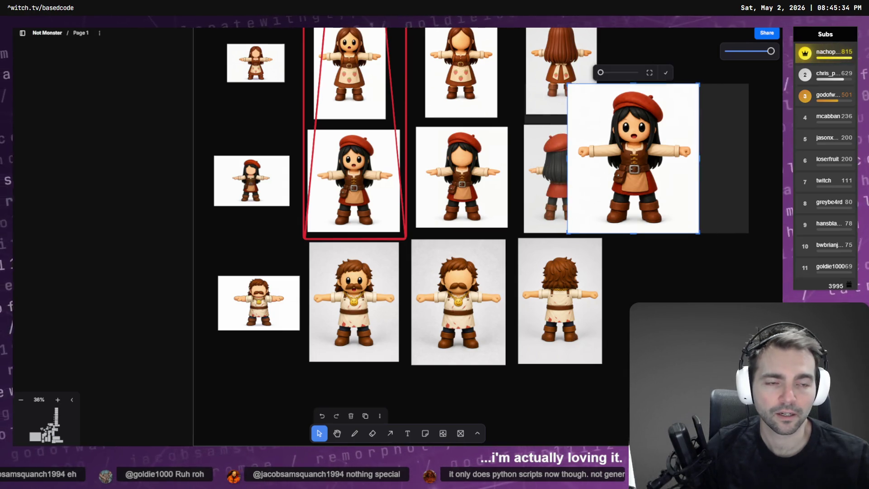
click(353, 181)
click(354, 181)
key(Delete)
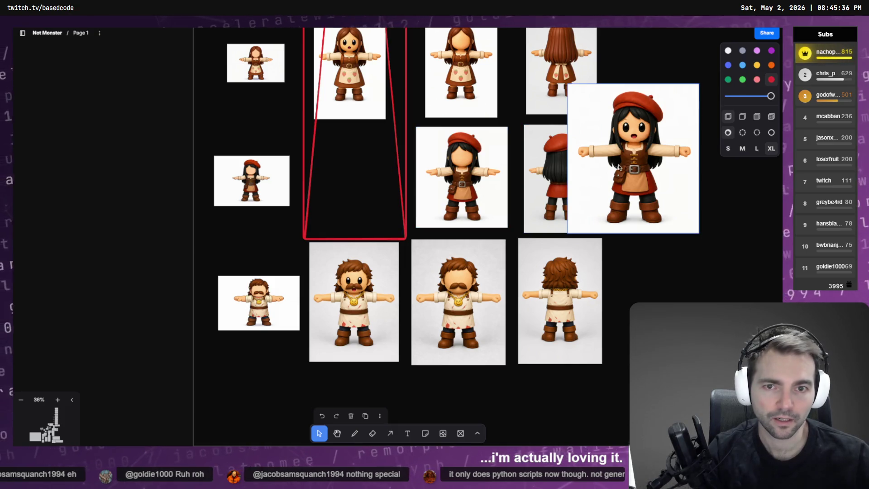
mouse_move(618, 168)
mouse_down()
mouse_move(336, 211)
mouse_move(341, 204)
mouse_up()
mouse_move(422, 269)
mouse_down()
mouse_move(379, 221)
mouse_move(390, 232)
mouse_up()
drag(361, 195, 380, 201)
Shrink the frame to enclose only the top girl image, then close the artifacts folder
click(357, 238)
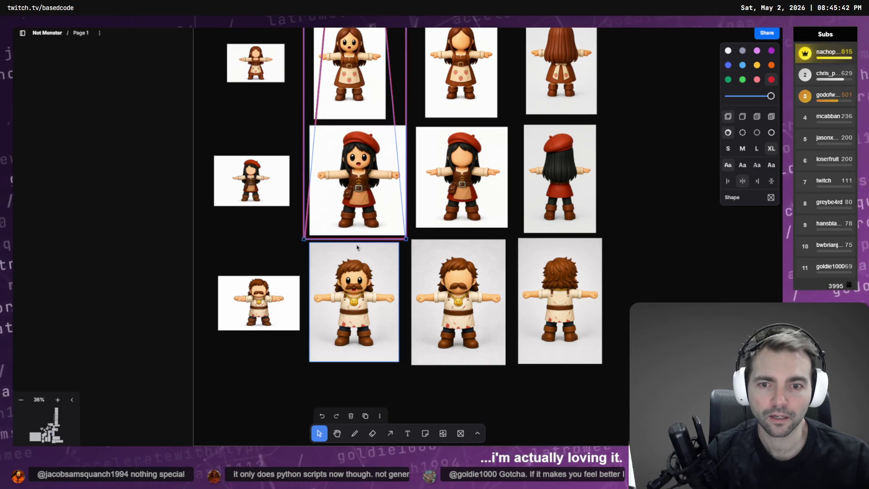
drag(379, 239, 379, 122)
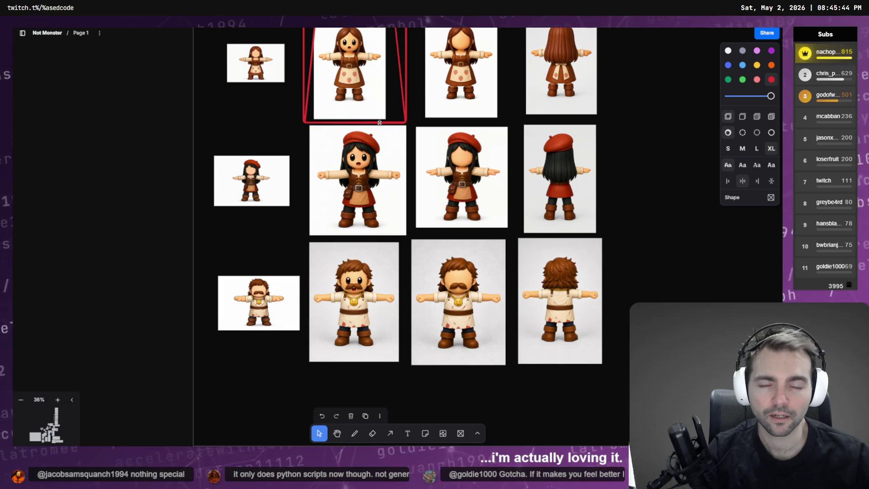
scroll(417, 211, up, 4)
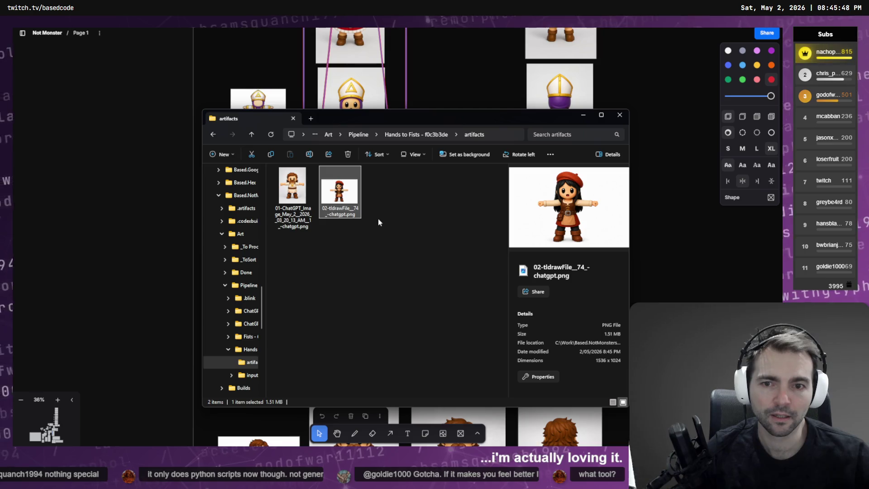
click(379, 219)
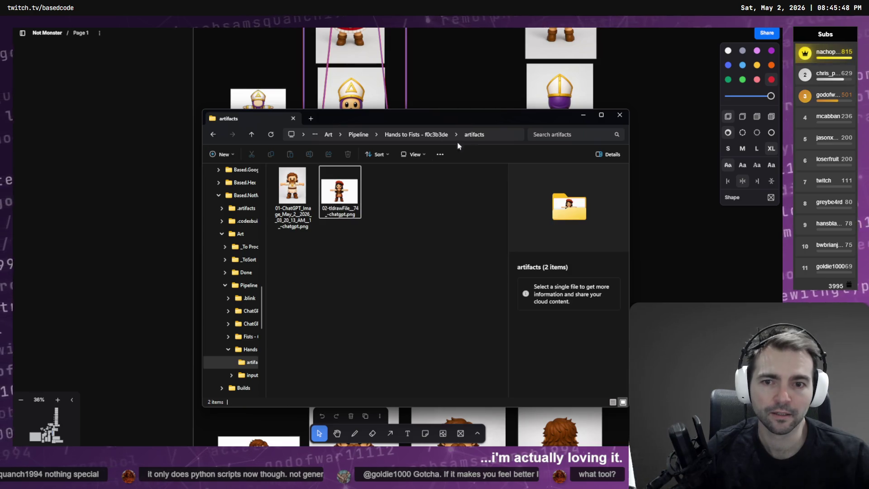
click(431, 237)
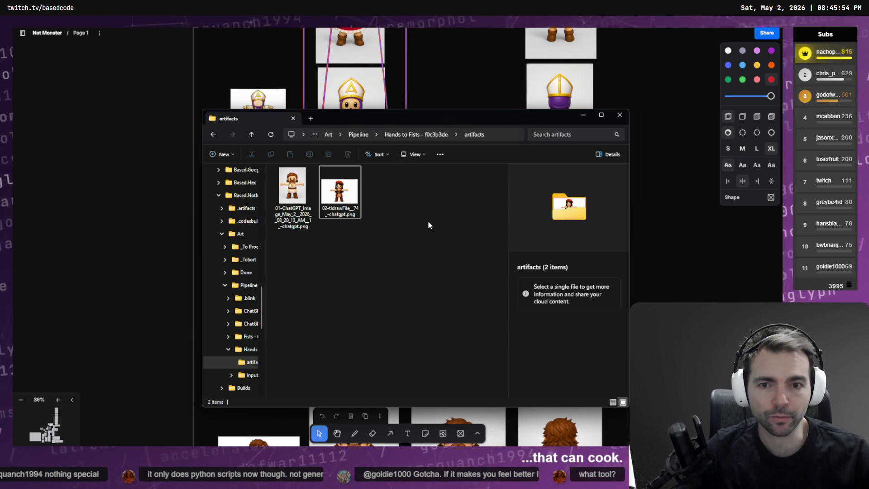
key(alt+Tab)
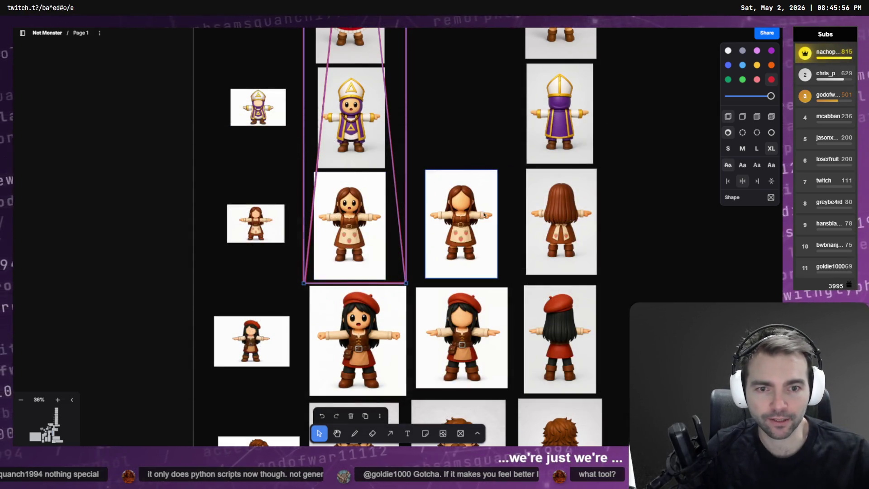
key(alt+Tab)
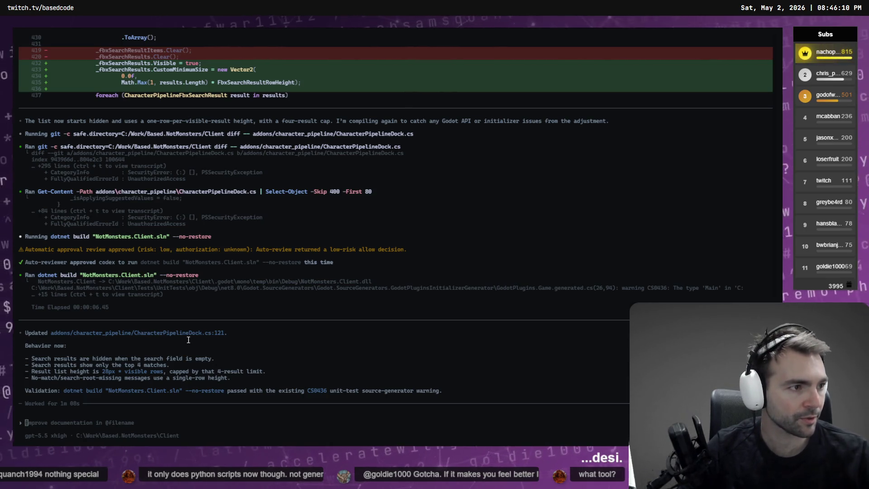
Open the Character Pipeline wizard, switch to the AutoMatchHarness scene, and run it with F6
key(alt+Tab)
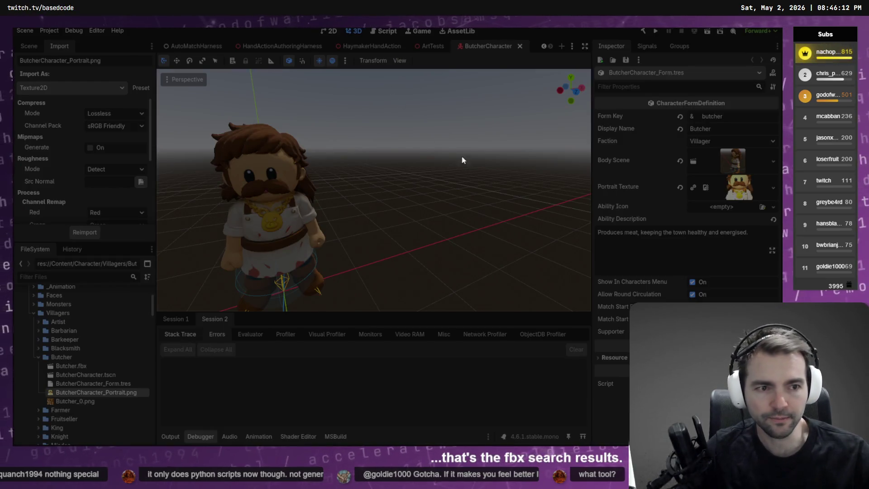
key(alt+Tab)
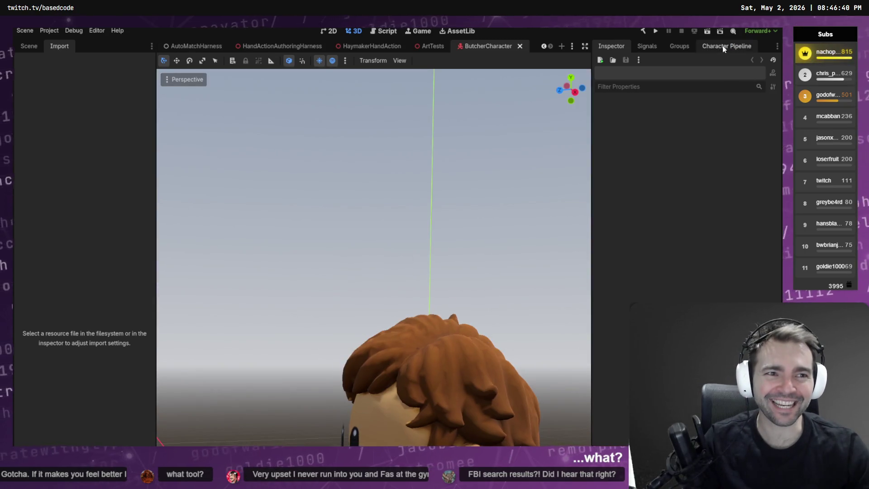
click(722, 45)
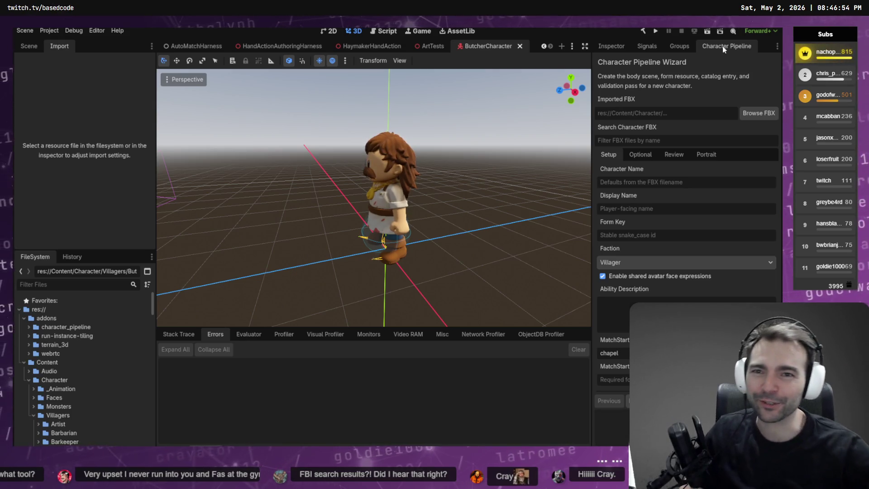
click(201, 47)
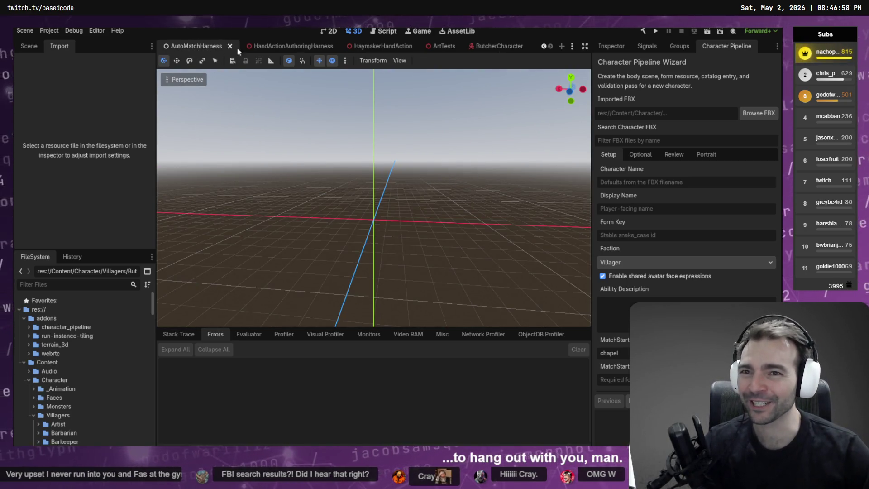
key(F6)
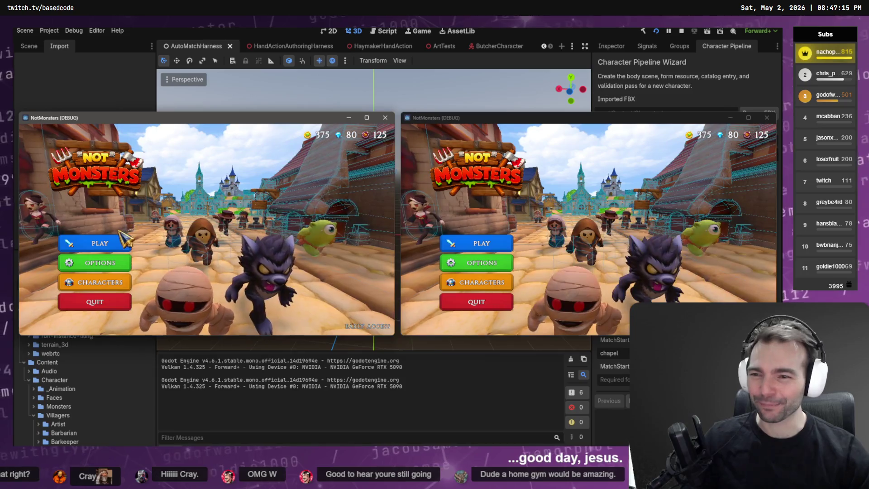
Host a 4-player room in the left game window and join it from the right one
click(120, 239)
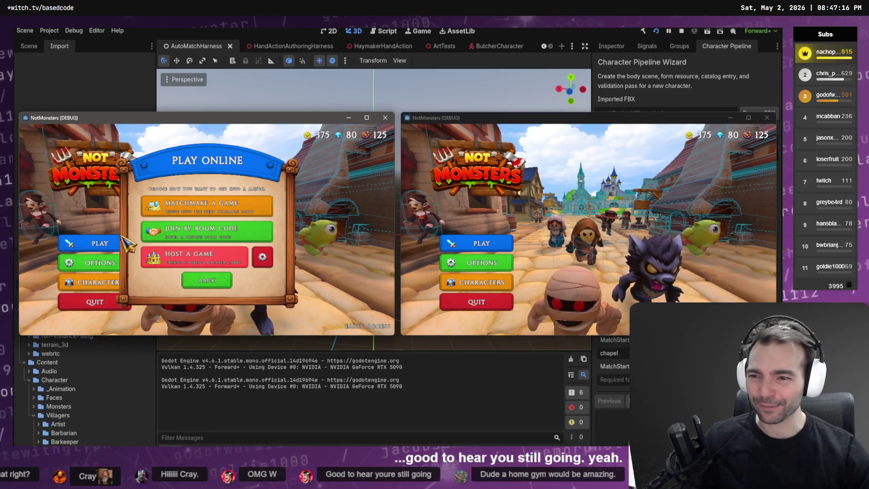
scroll(244, 254, down, 6)
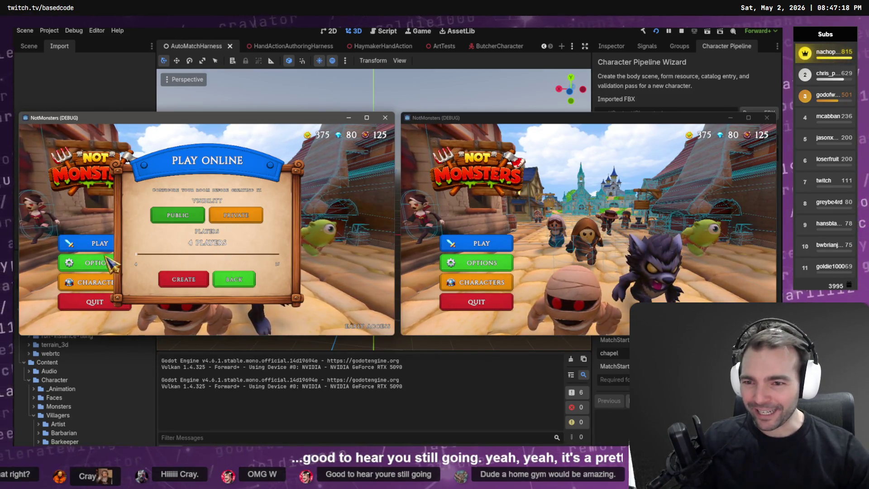
click(189, 280)
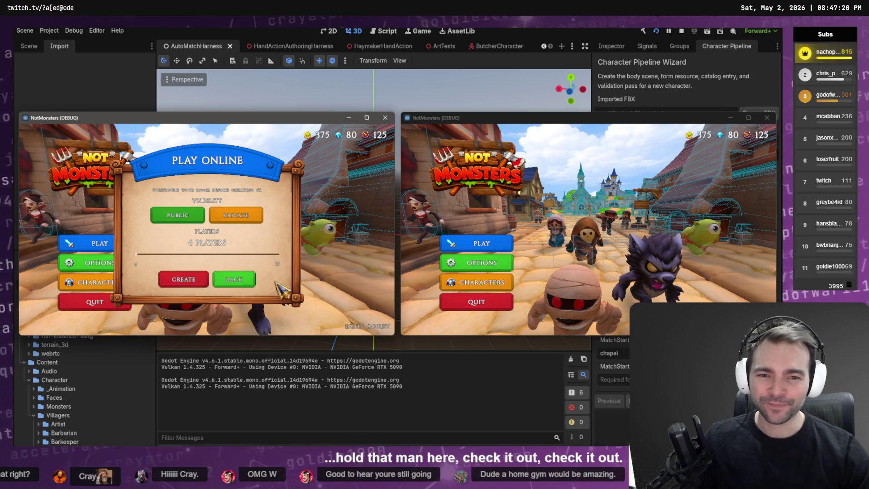
click(482, 243)
click(591, 203)
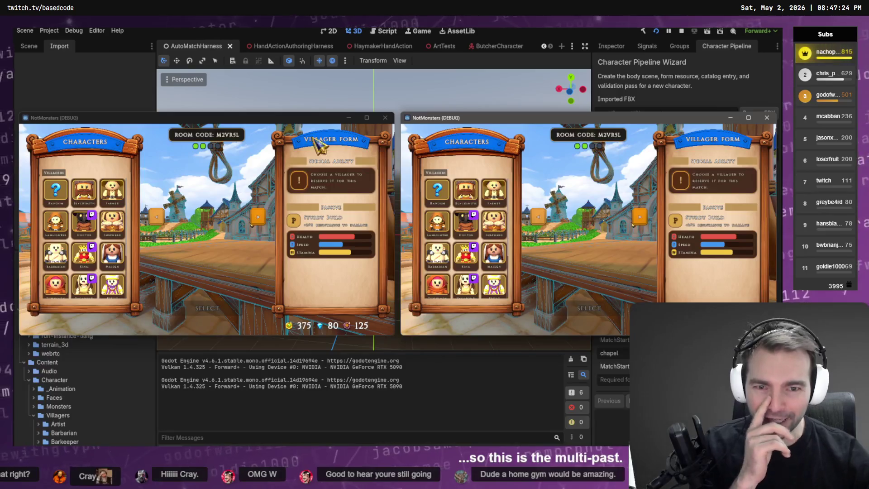
scroll(93, 276, down, 3)
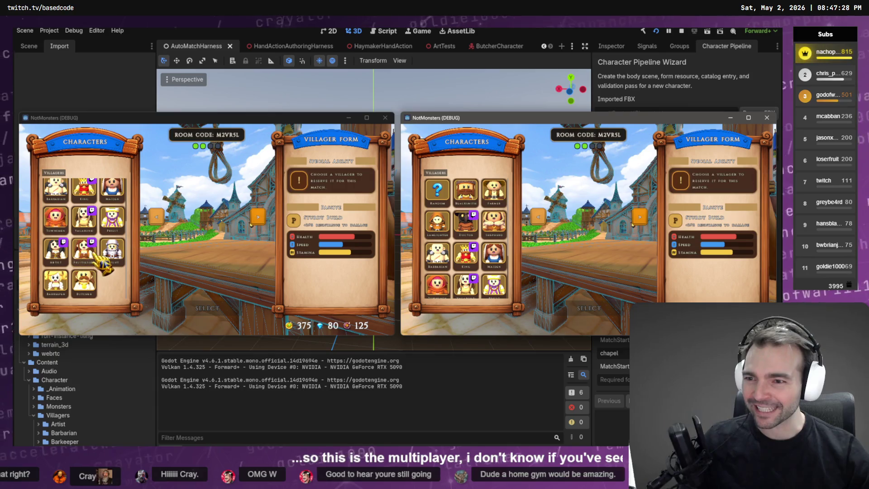
scroll(86, 254, up, 1)
Pick King in the left window and Fruitseller in the right, confirming both with SELECT
click(85, 206)
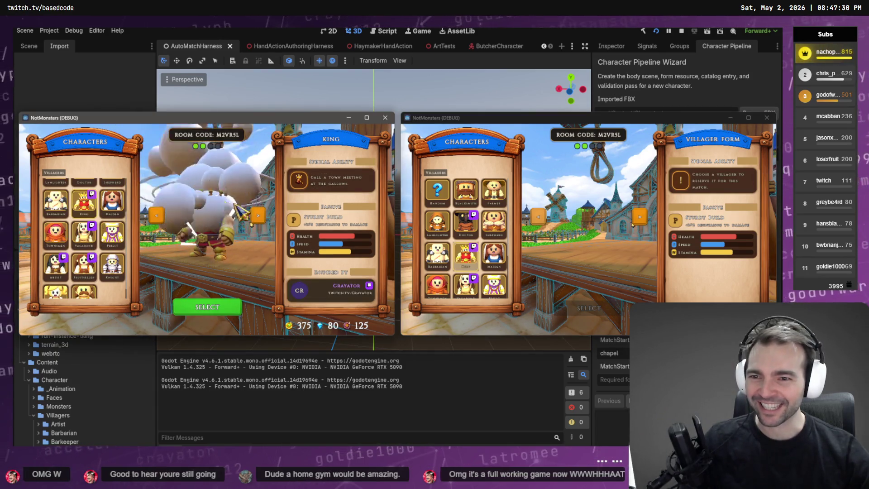
scroll(483, 270, down, 2)
scroll(489, 277, up, 1)
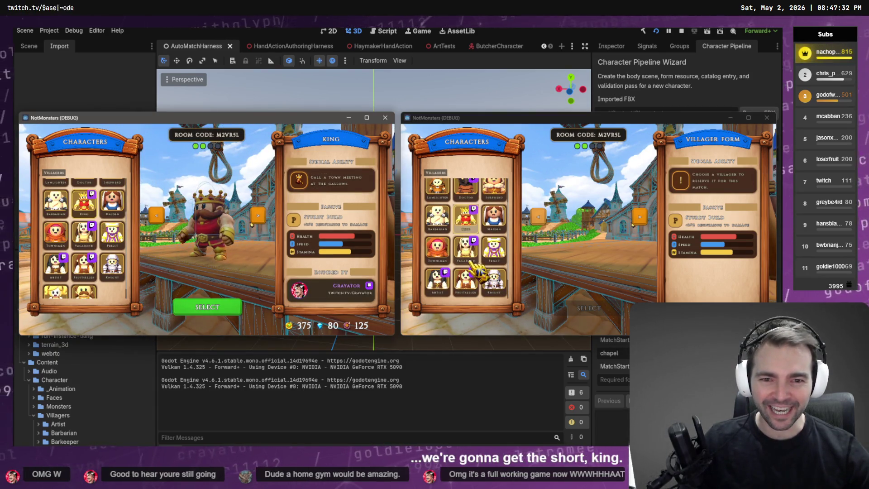
click(466, 248)
click(471, 284)
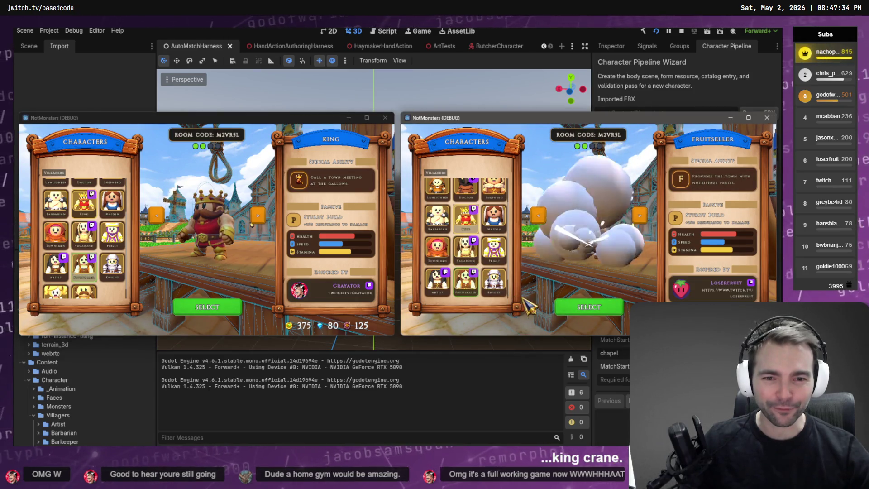
click(586, 310)
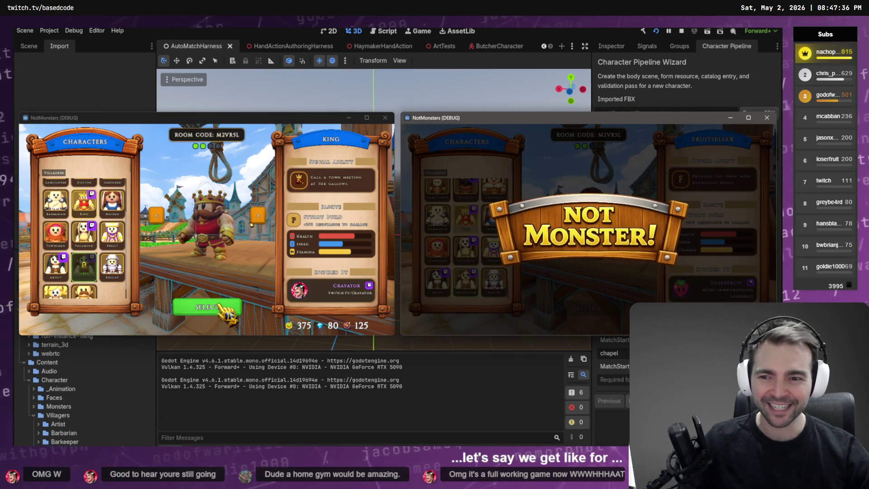
click(221, 311)
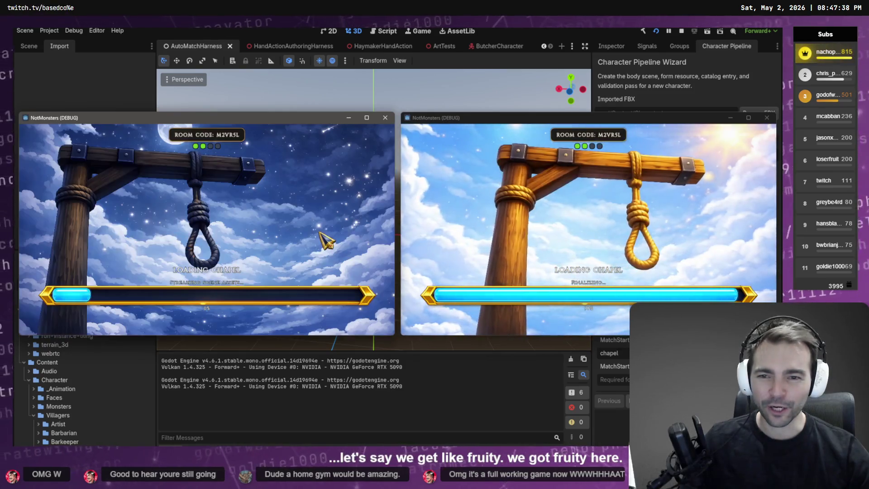
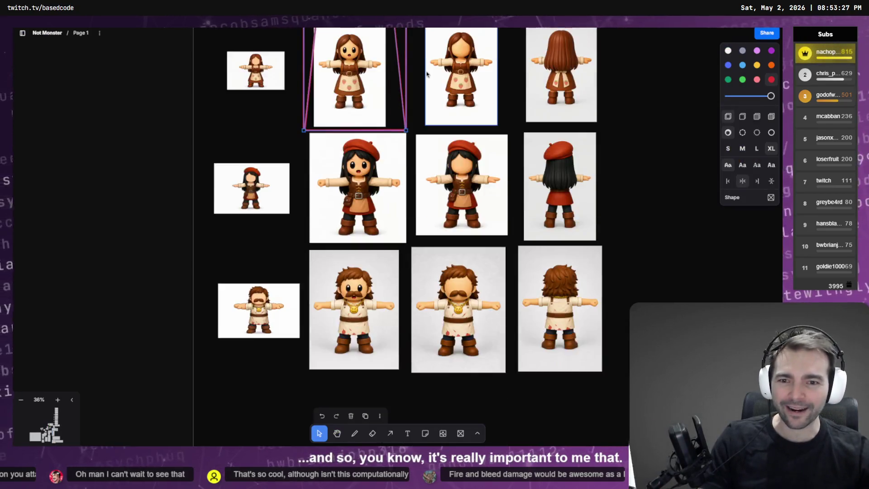
Scroll through the game's character selection to bring up the Worm's ability and stats
scroll(427, 75, up, 10)
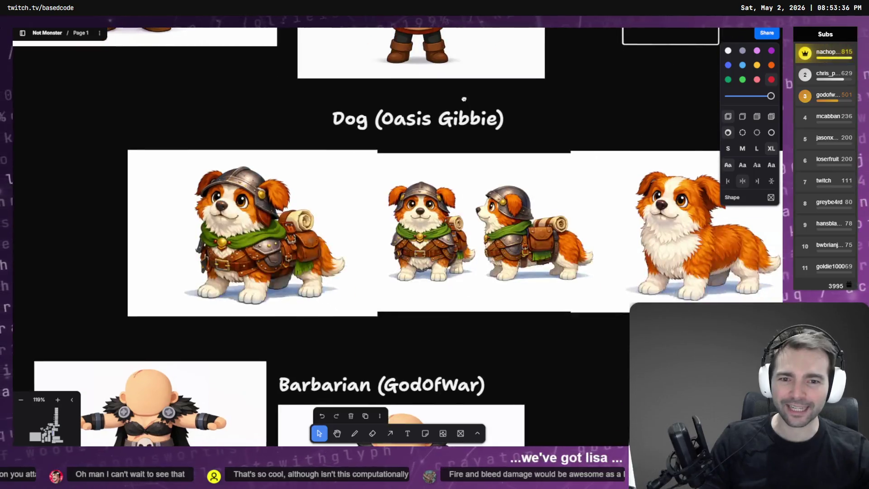
scroll(328, 181, down, 3)
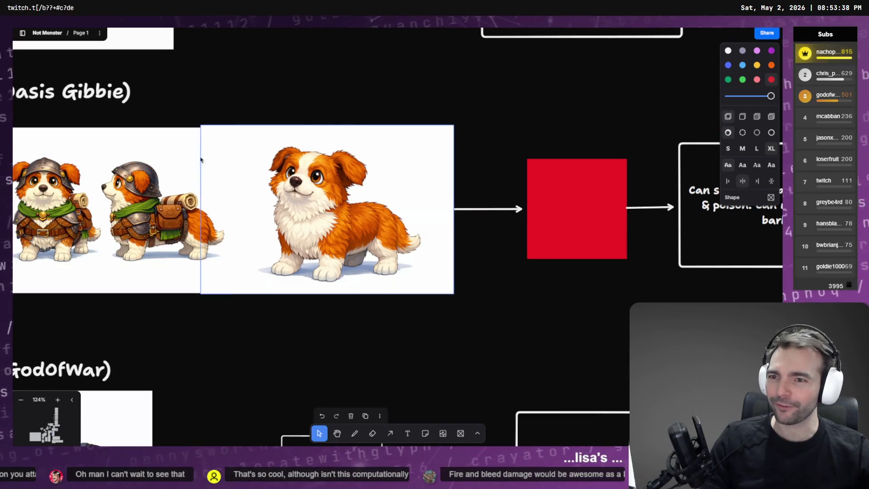
scroll(400, 232, down, 15)
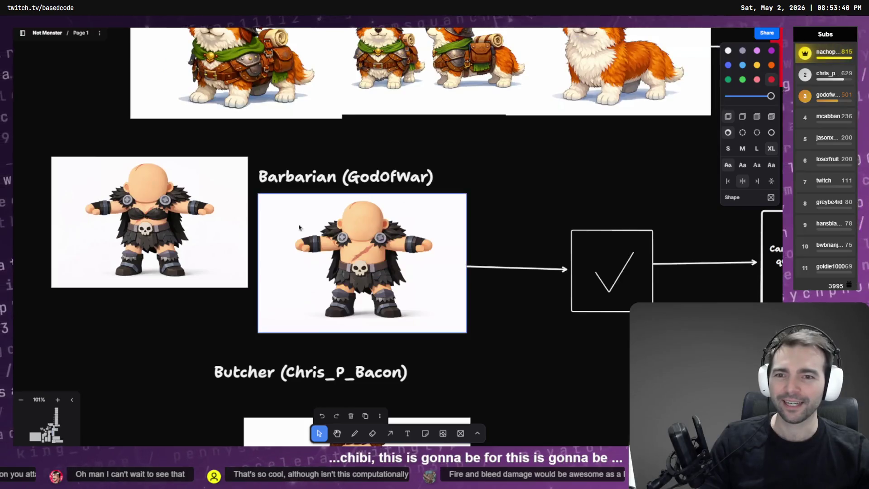
scroll(396, 207, up, 5)
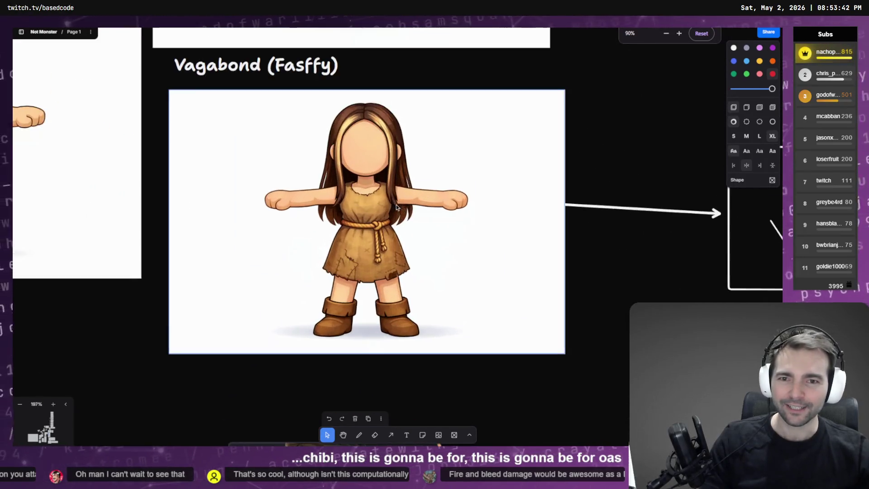
scroll(373, 153, up, 1)
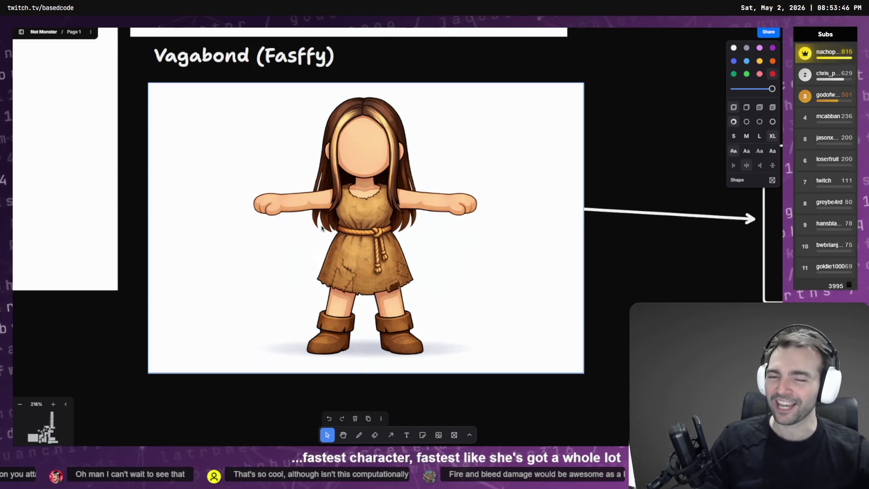
scroll(303, 180, down, 5)
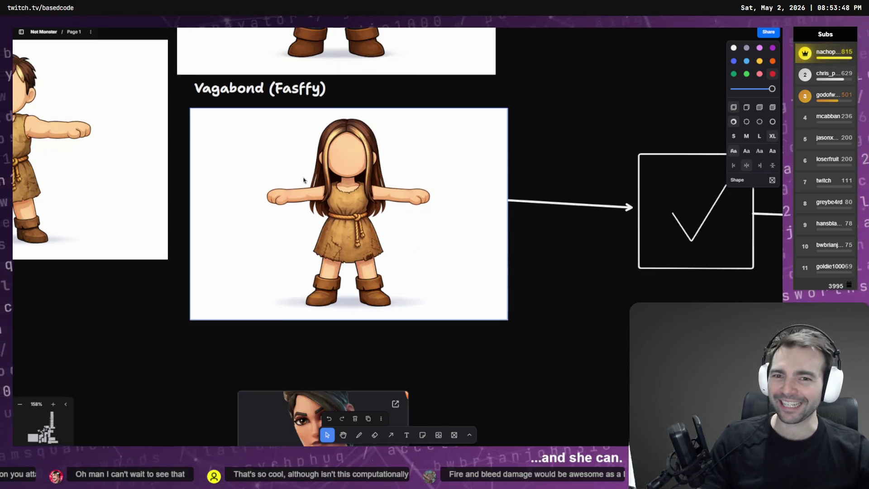
scroll(397, 173, up, 4)
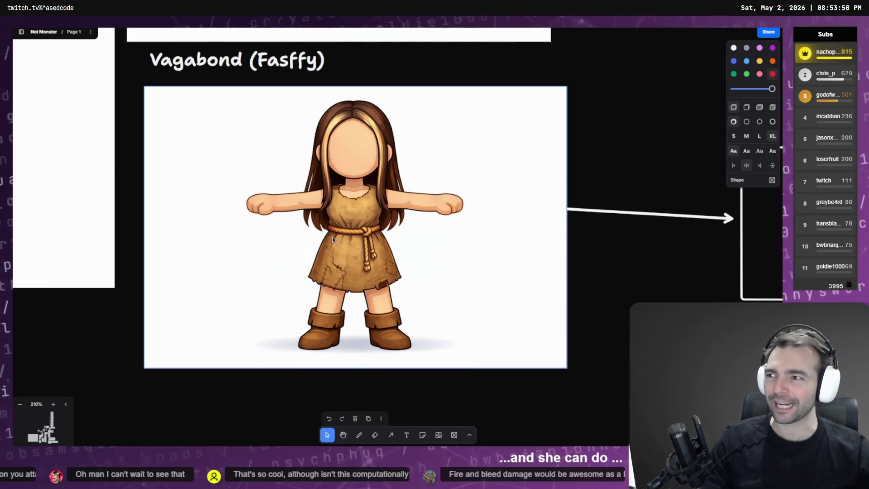
scroll(329, 231, down, 5)
scroll(329, 232, up, 10)
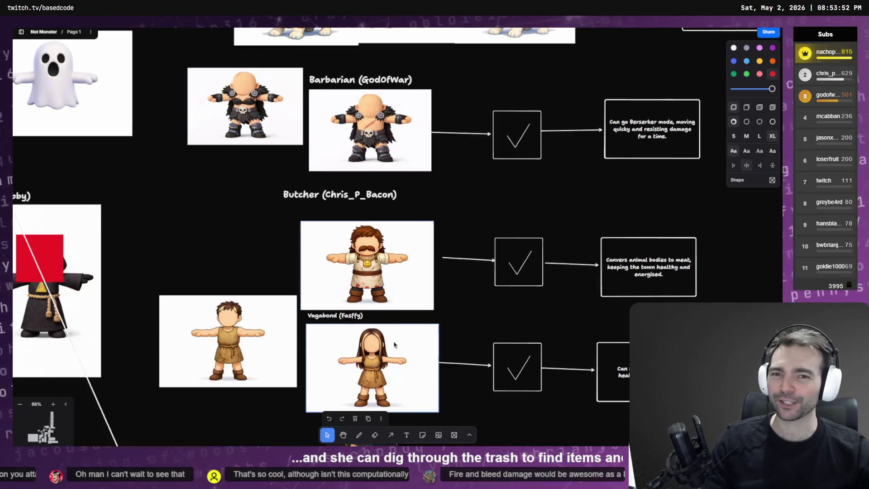
scroll(364, 210, down, 5)
scroll(285, 230, up, 3)
scroll(297, 175, up, 10)
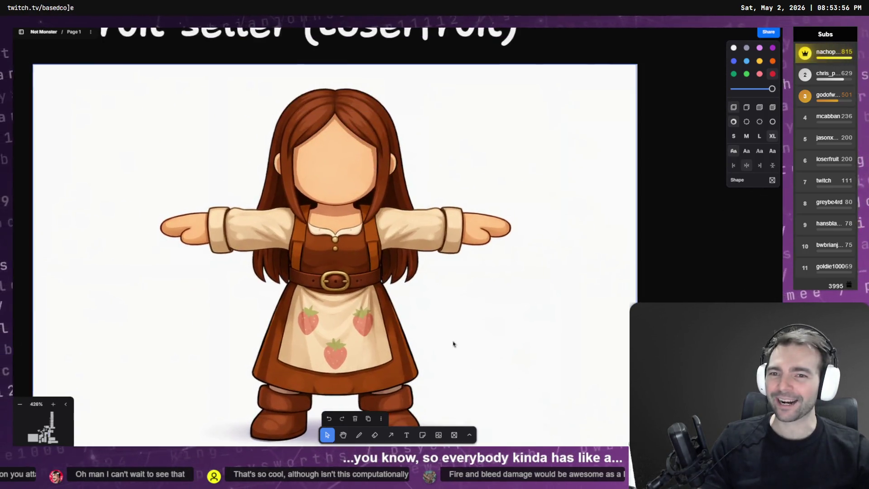
scroll(454, 344, down, 3)
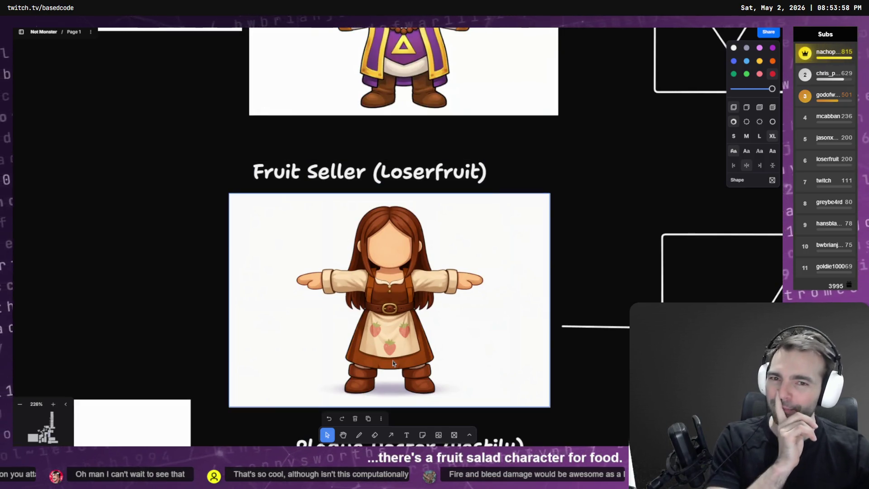
scroll(393, 363, down, 3)
scroll(451, 178, up, 2)
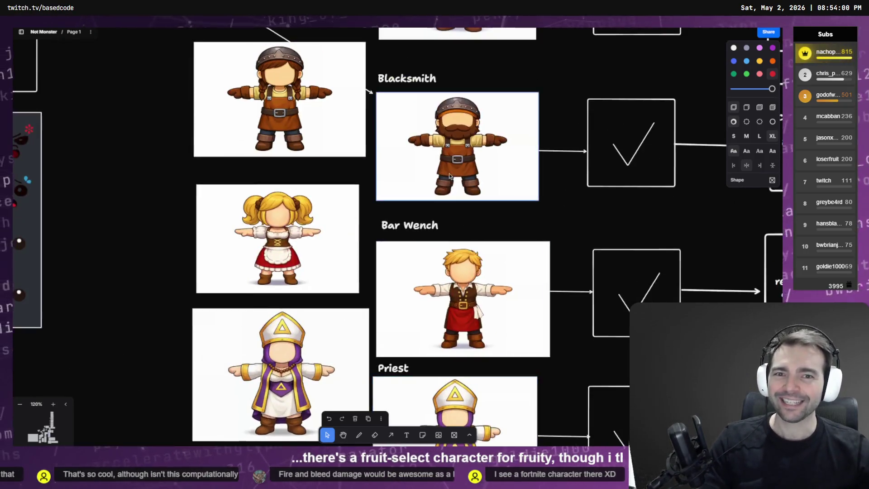
scroll(451, 178, up, 15)
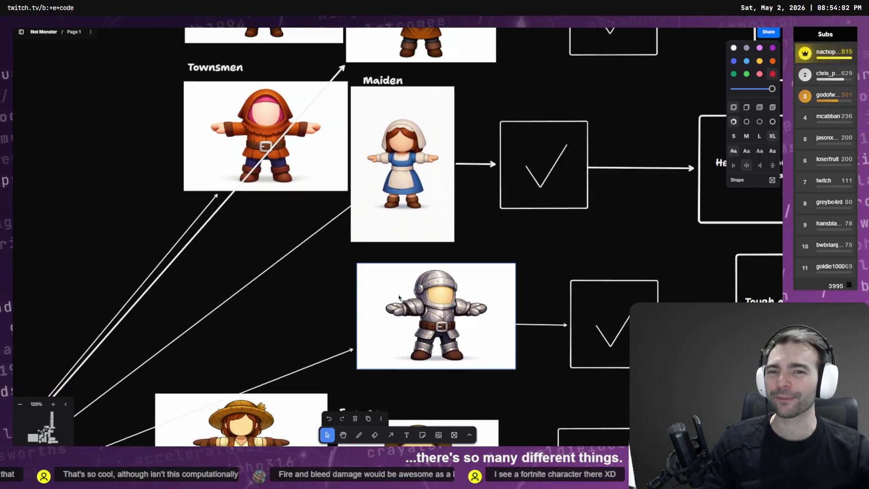
scroll(401, 299, up, 5)
scroll(403, 246, down, 6)
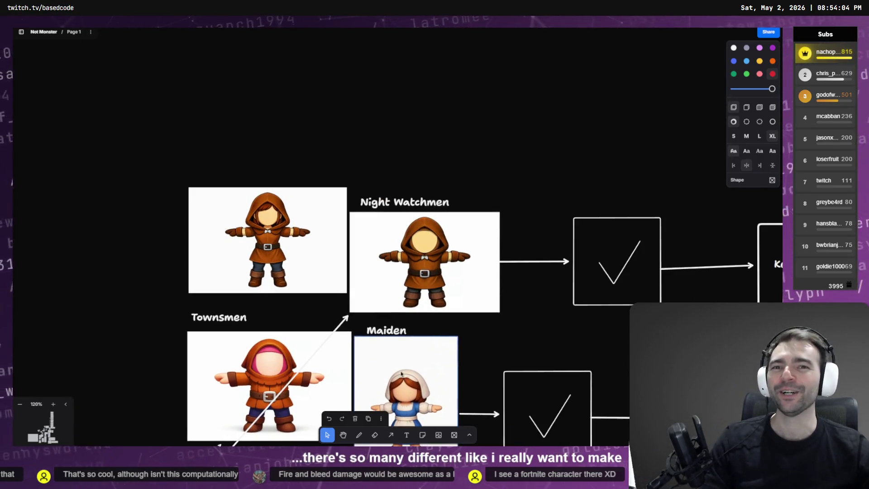
scroll(375, 264, down, 10)
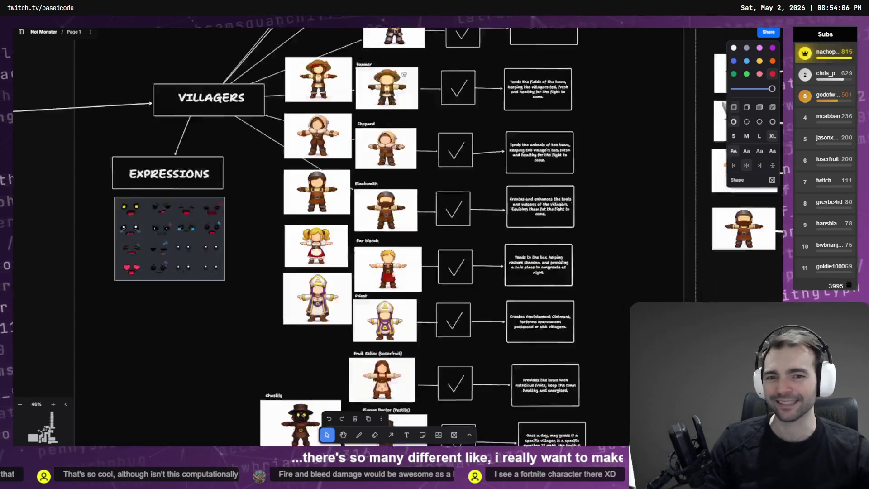
scroll(359, 278, down, 10)
scroll(301, 150, up, 10)
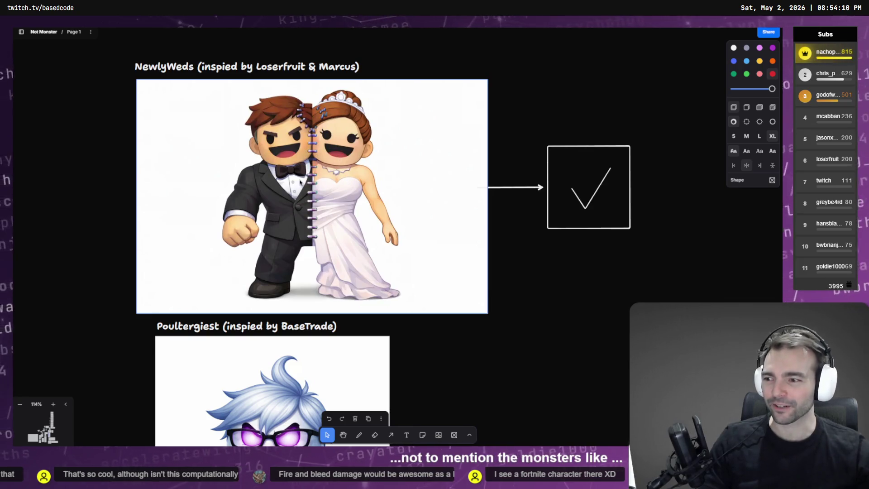
scroll(324, 166, down, 5)
scroll(356, 164, up, 5)
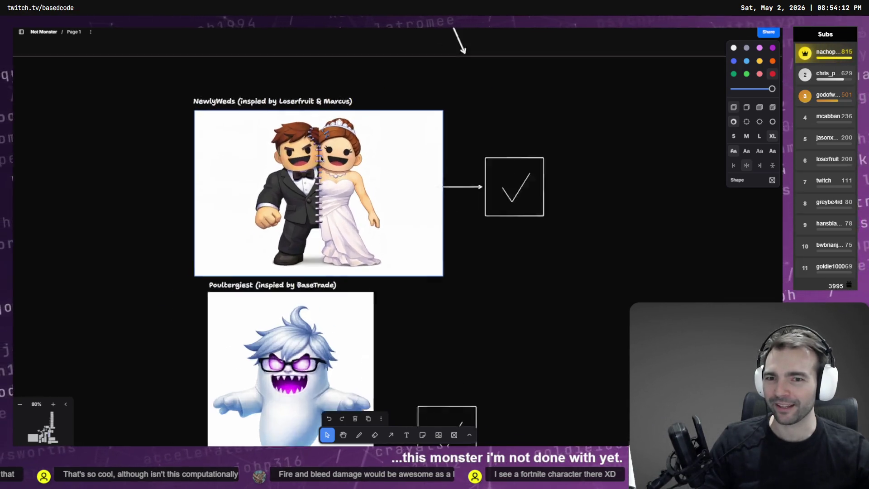
scroll(469, 343, down, 5)
scroll(407, 226, down, 10)
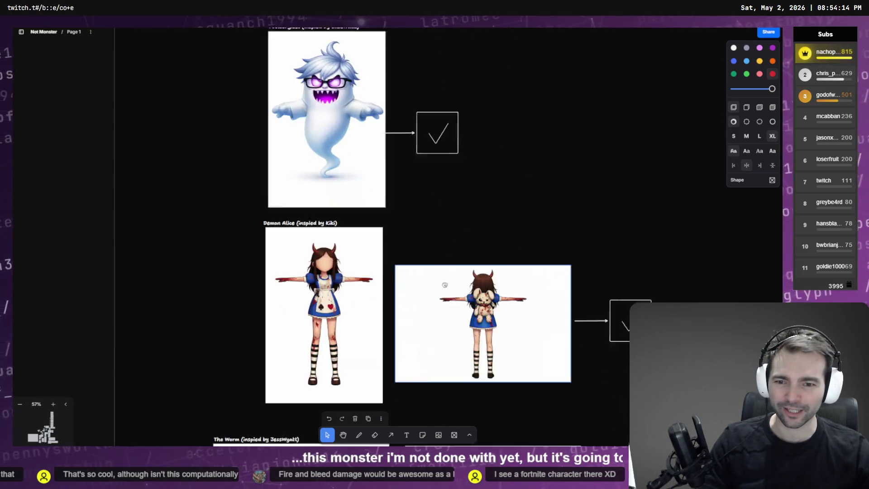
scroll(387, 104, up, 1)
scroll(407, 204, down, 5)
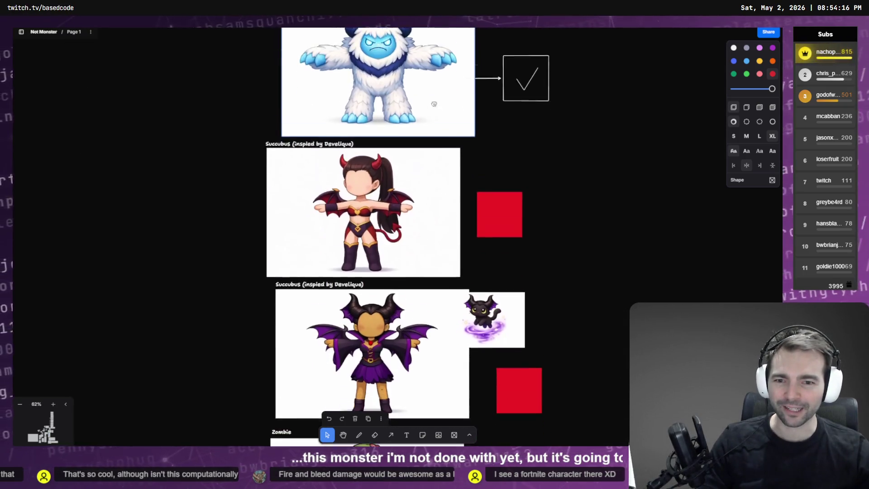
scroll(466, 266, up, 8)
scroll(458, 339, down, 5)
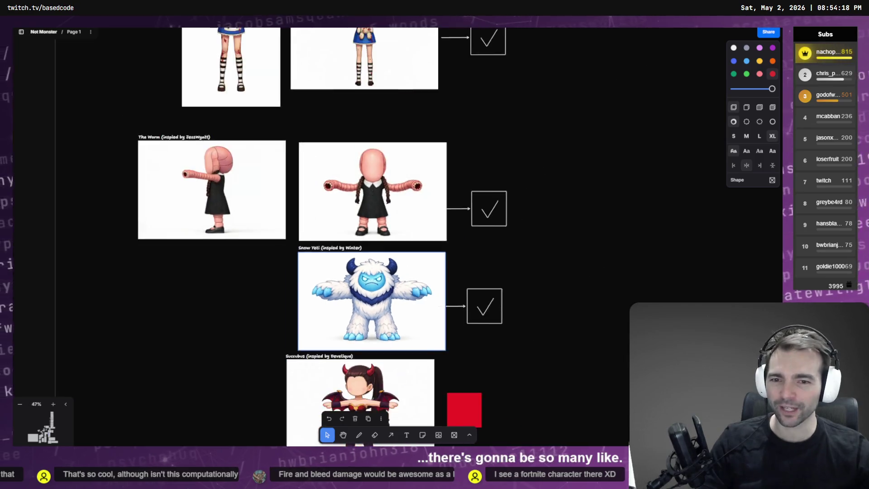
scroll(305, 246, down, 8)
scroll(319, 263, down, 10)
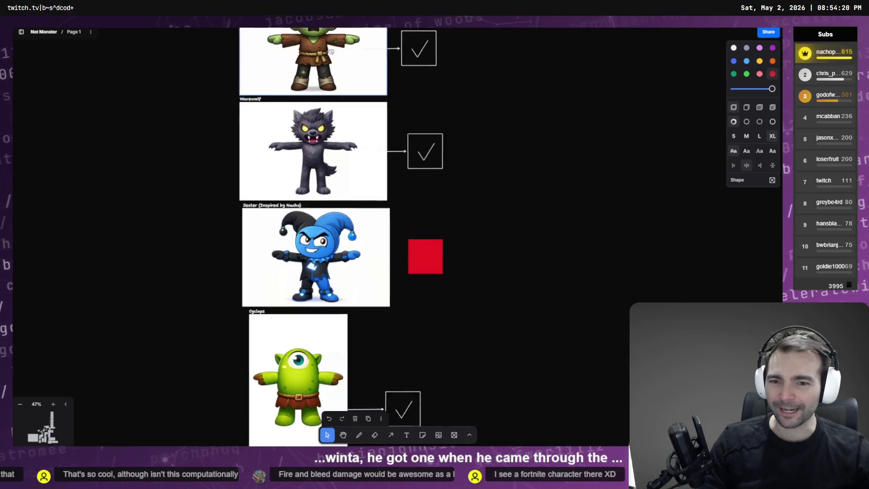
scroll(368, 137, down, 10)
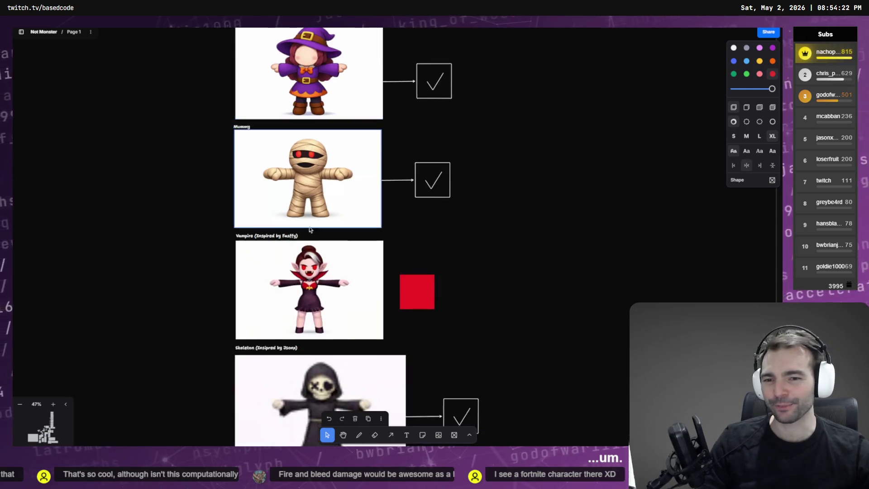
scroll(335, 113, up, 10)
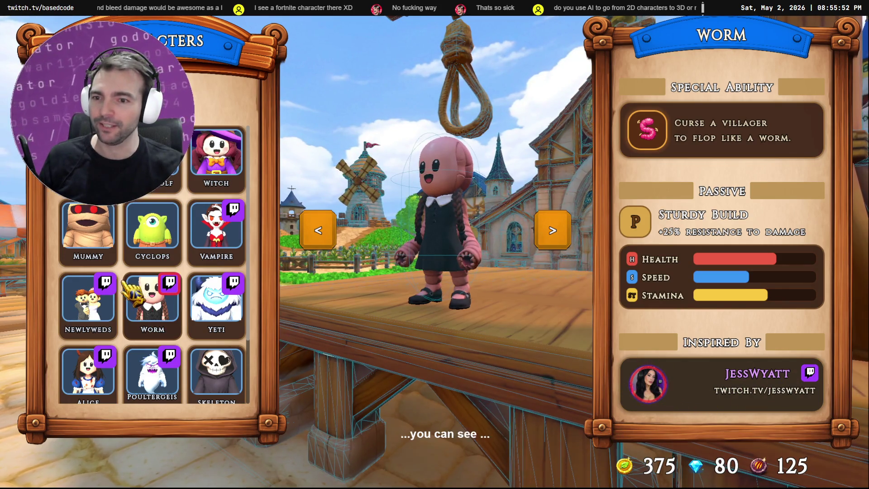
scroll(147, 290, down, 1)
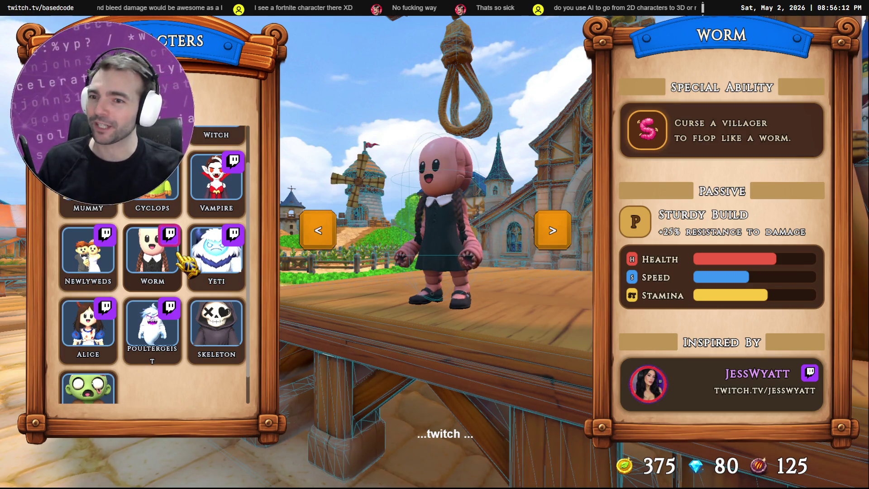
scroll(181, 304, down, 1)
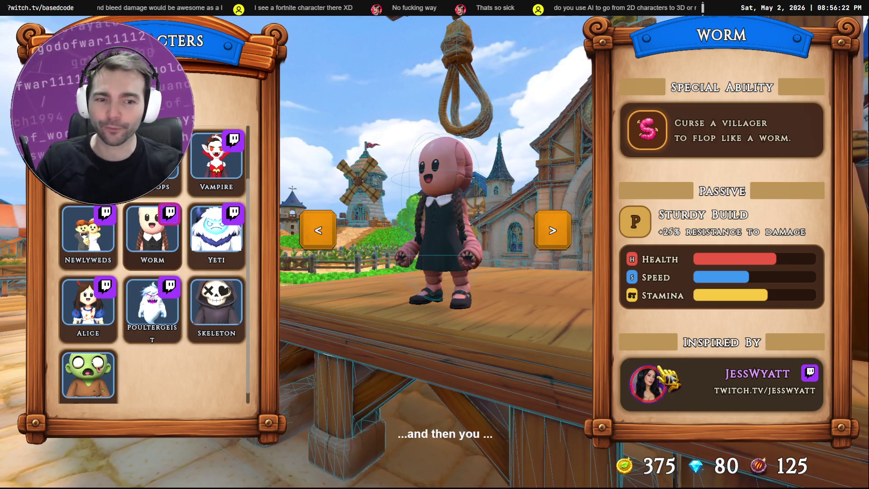
click(150, 301)
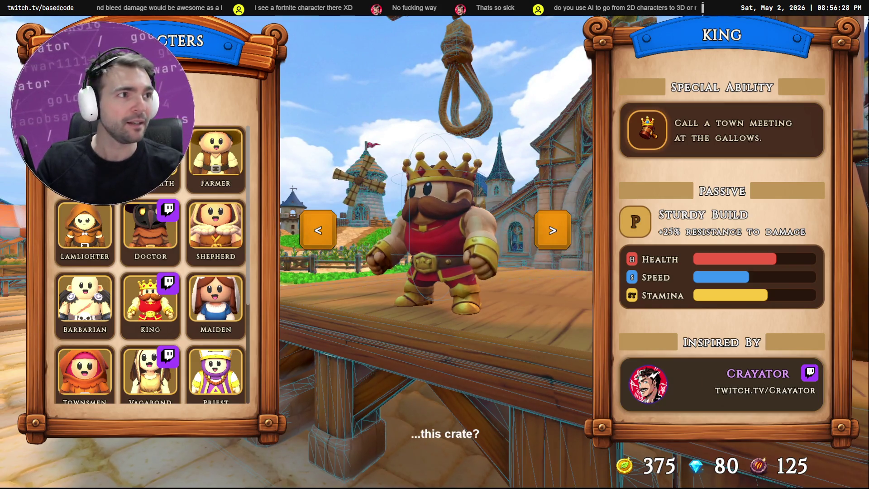
Open the King's inspiring streamer's Twitch channel in Chrome and maximize the window
click(759, 373)
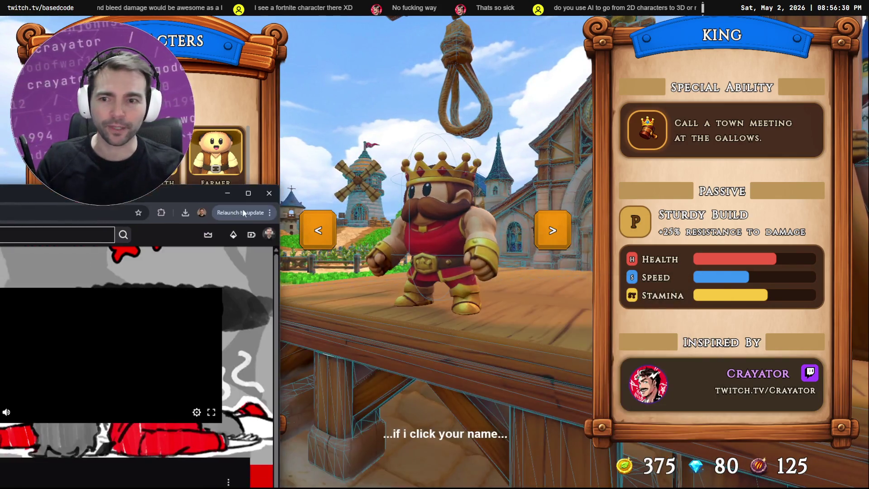
mouse_move(117, 193)
mouse_down()
mouse_move(429, 99)
mouse_move(449, 75)
mouse_up()
double_click(444, 80)
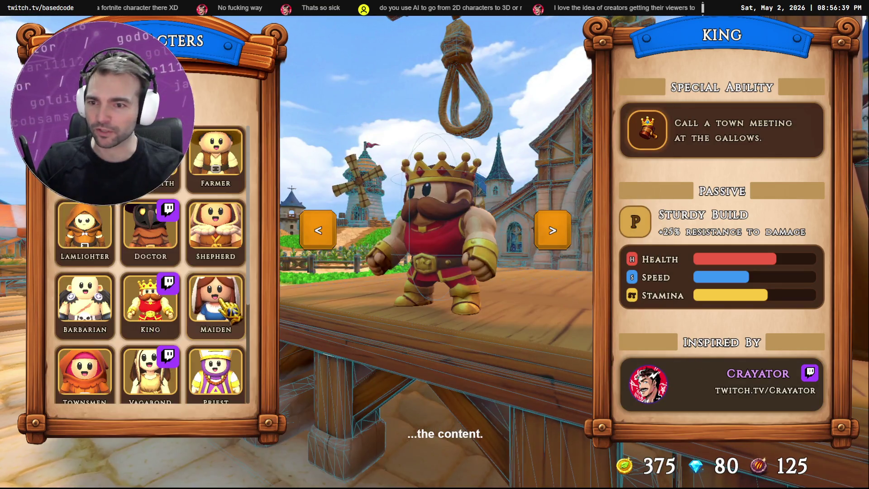
scroll(231, 312, down, 3)
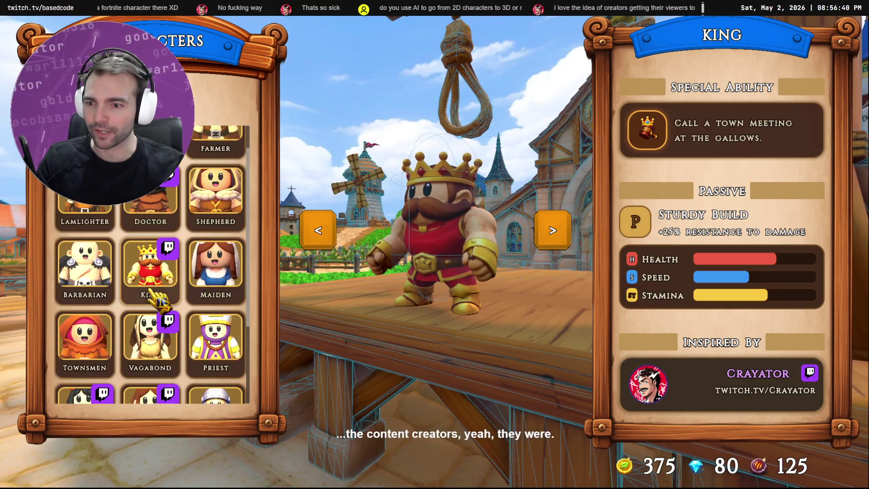
View the Vagabond and Fruitseller details and open the Fruitseller's inspiring streamer's Twitch page
click(150, 235)
click(149, 313)
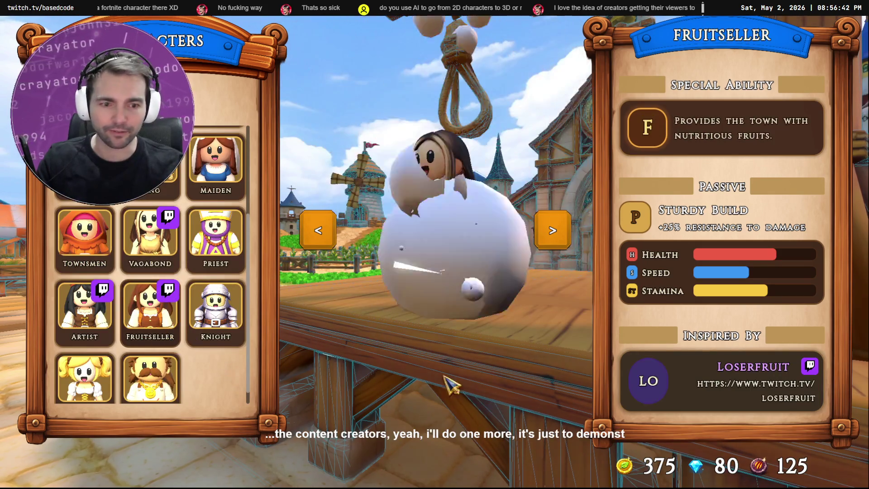
click(664, 405)
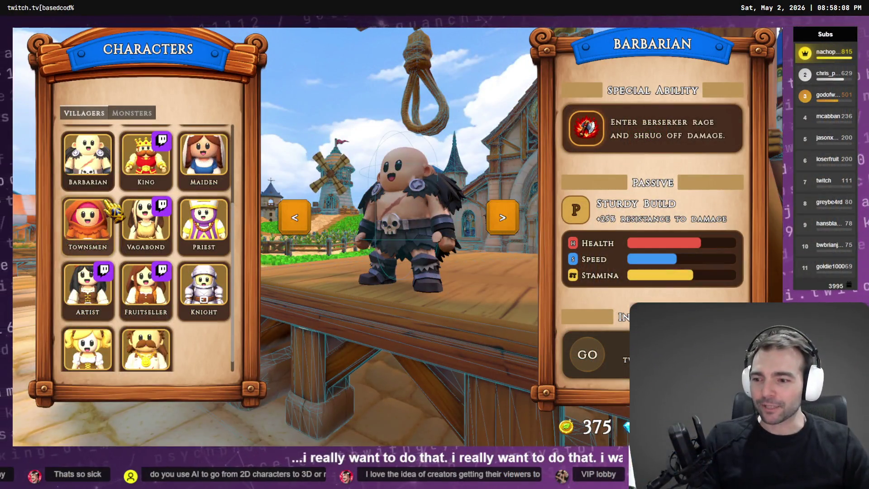
scroll(181, 253, up, 3)
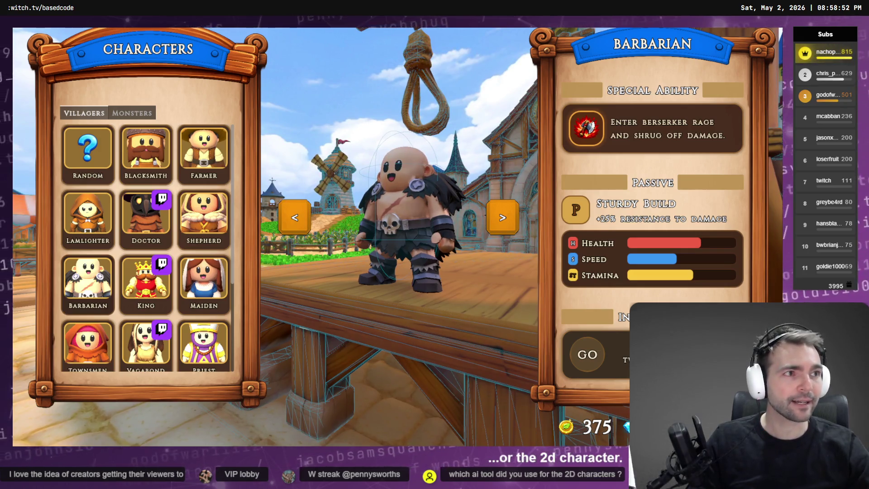
Check the ChatGPT closed-fists chat, then move on to the CinematicTrailer project in DaVinci Resolve
key(alt+Tab)
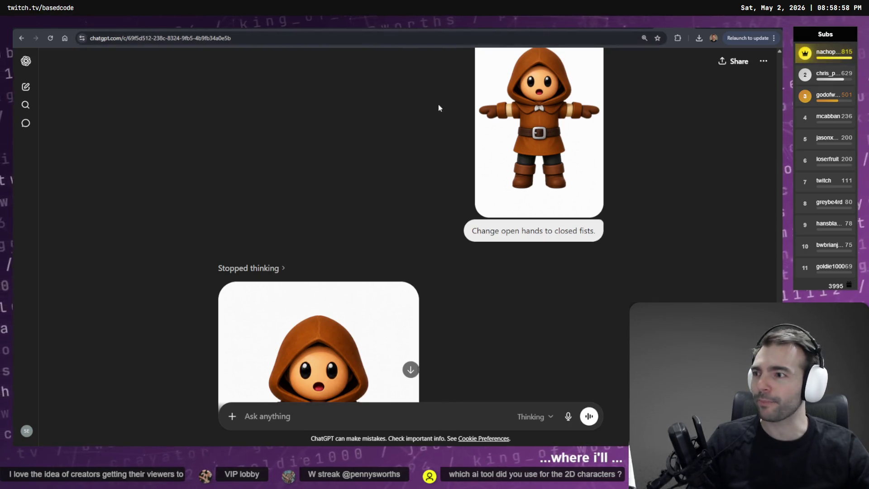
key(alt+Tab)
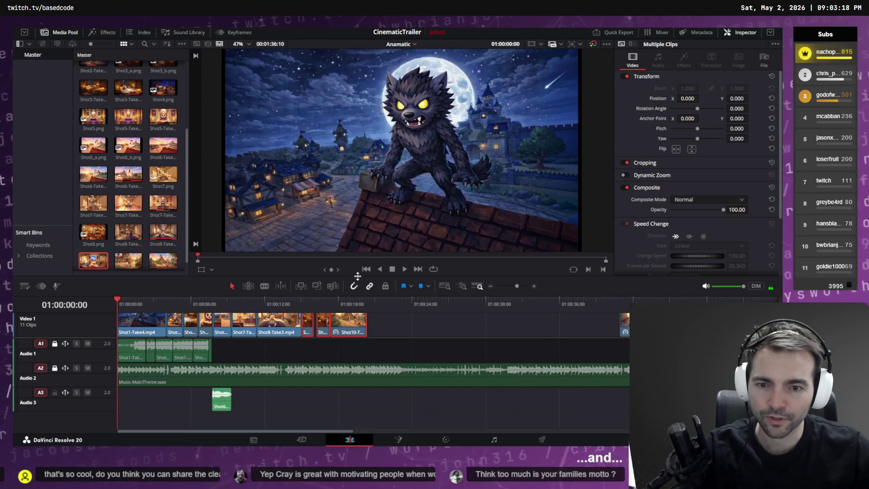
Enlarge the preview, play the trailer, rewind to the werewolf shot, and show V1 thumbnails
drag(358, 276, 355, 316)
key(space)
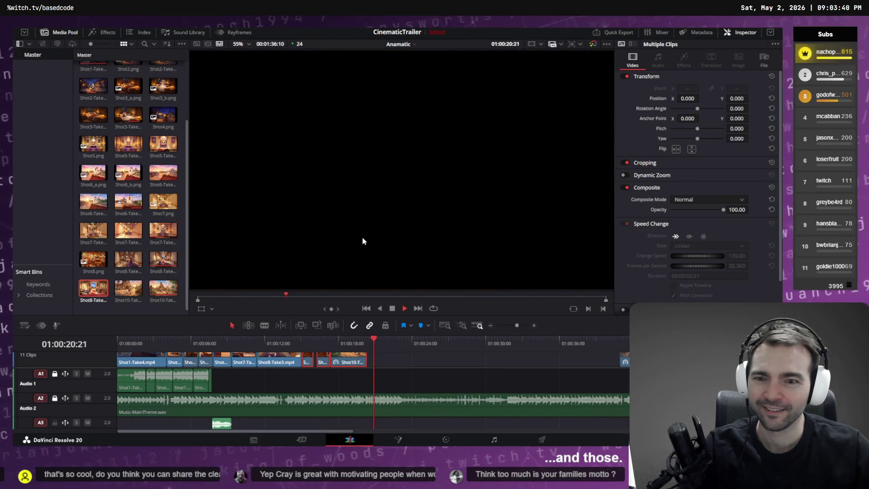
mouse_move(238, 343)
mouse_down()
mouse_move(117, 343)
mouse_move(130, 344)
mouse_up()
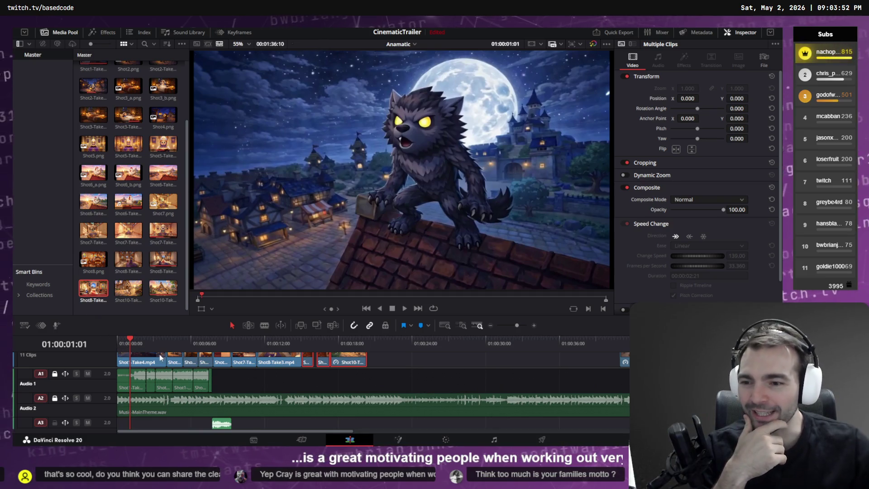
drag(160, 358, 141, 358)
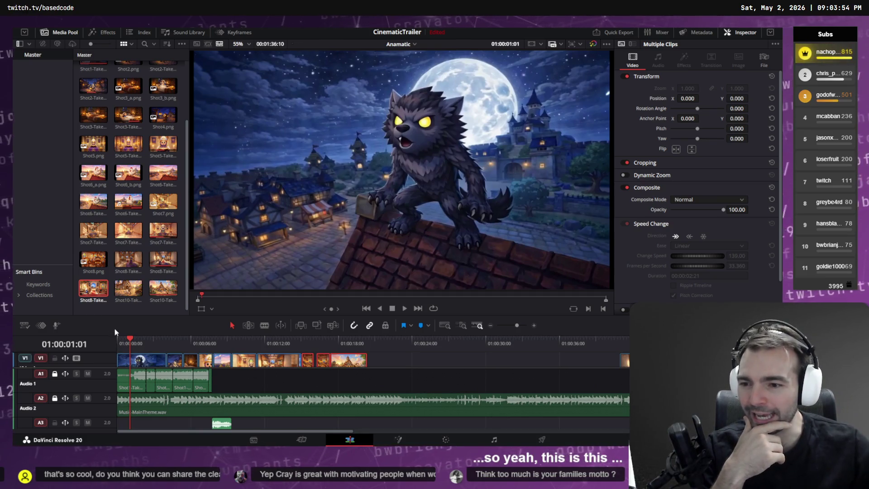
drag(125, 313, 125, 291)
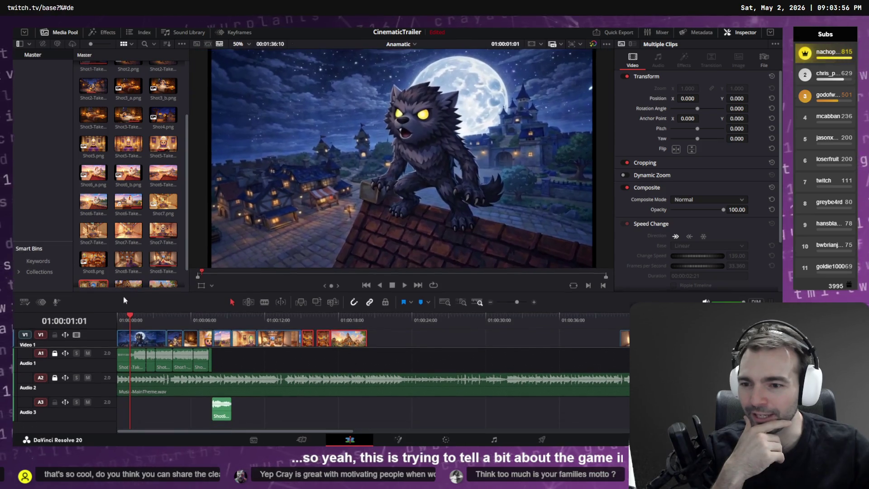
drag(107, 346, 102, 363)
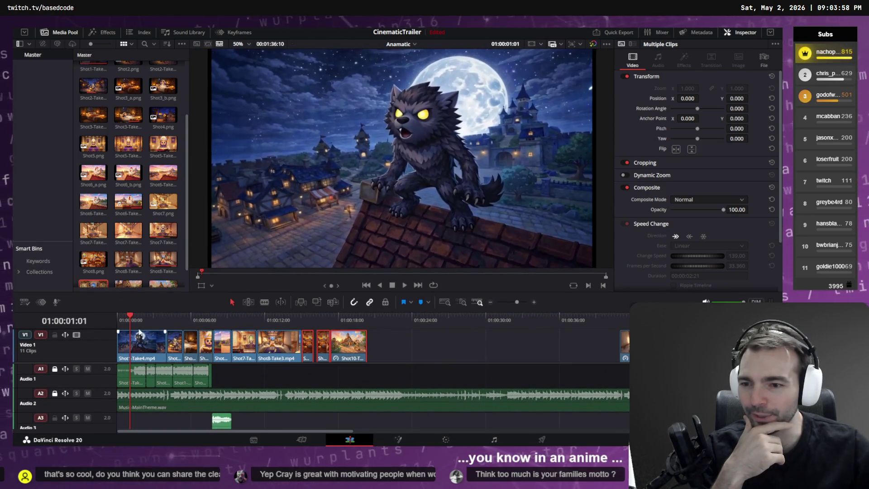
click(145, 318)
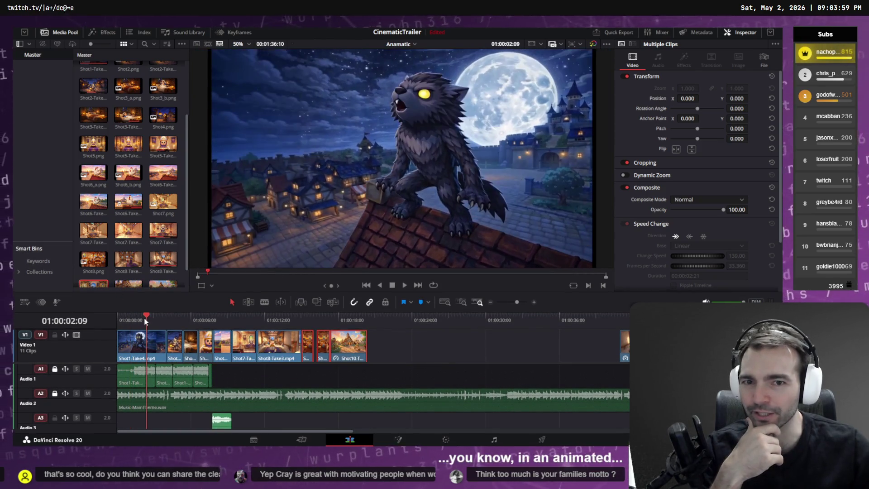
click(175, 316)
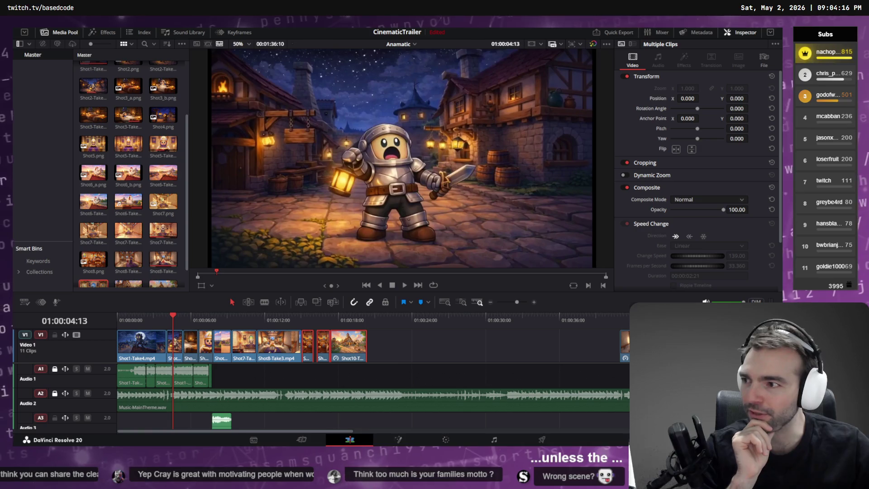
click(150, 320)
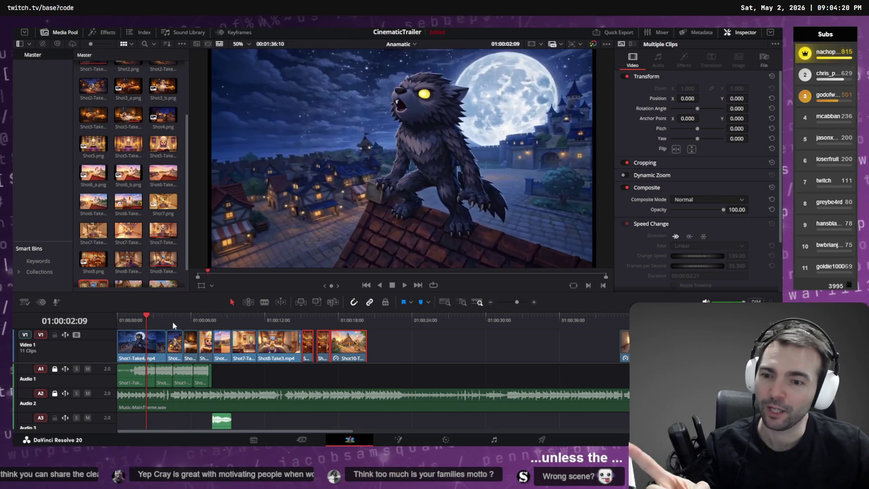
drag(182, 319, 209, 320)
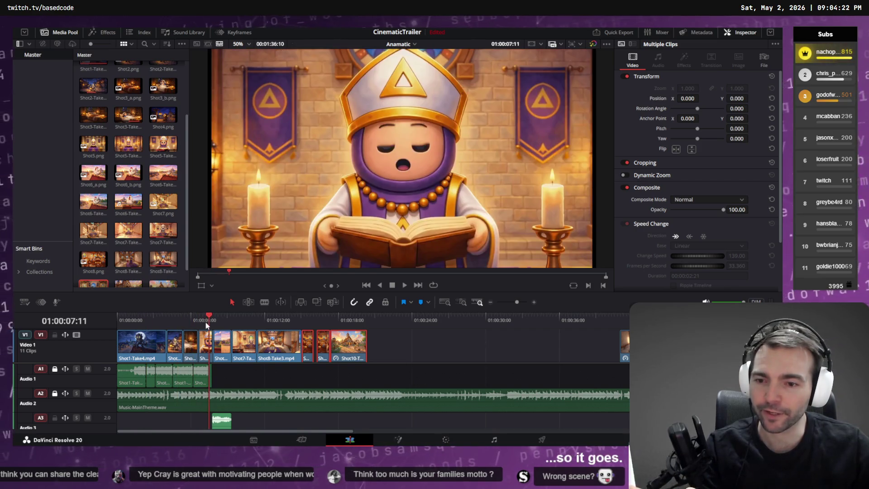
click(212, 320)
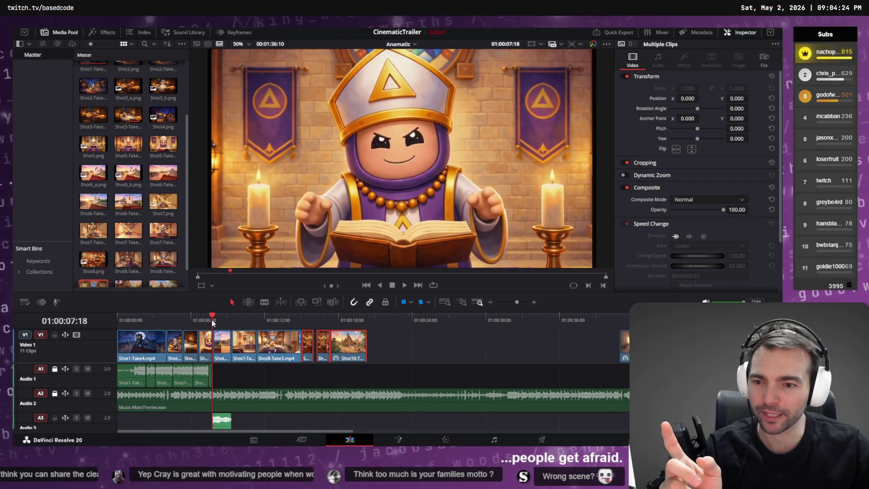
click(226, 320)
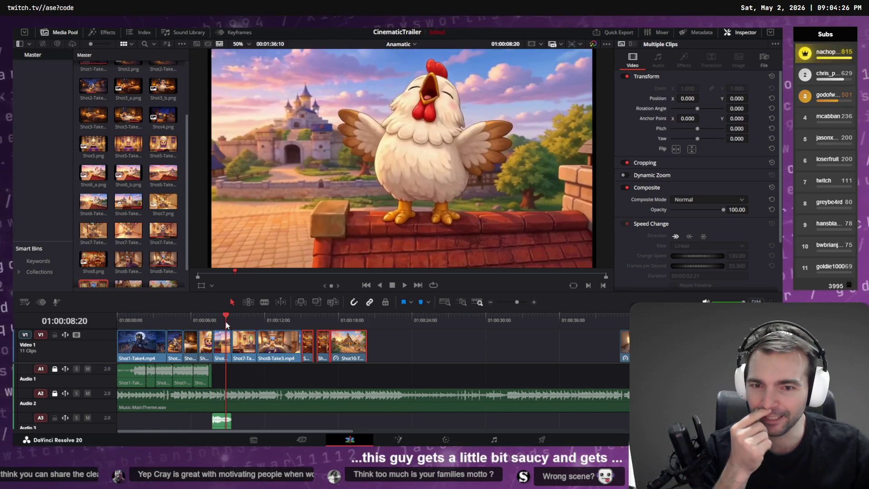
click(252, 321)
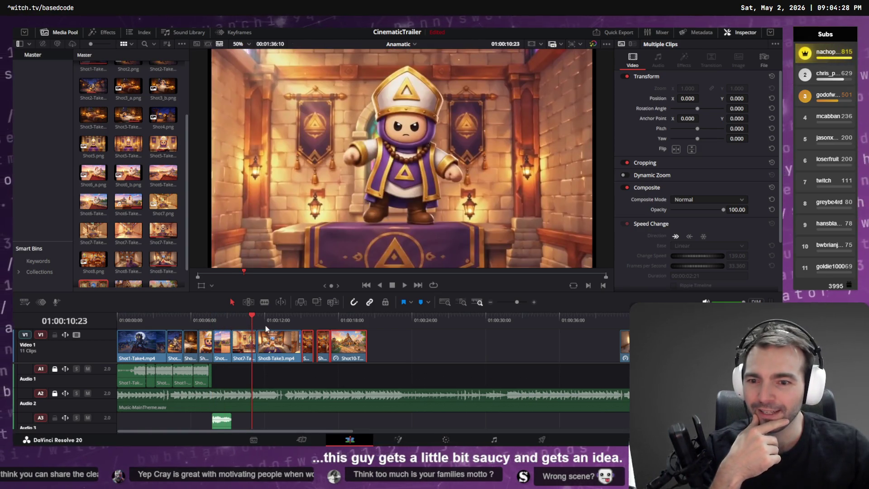
click(282, 323)
mouse_move(283, 323)
mouse_down()
mouse_move(233, 317)
mouse_move(292, 319)
mouse_up()
key(space)
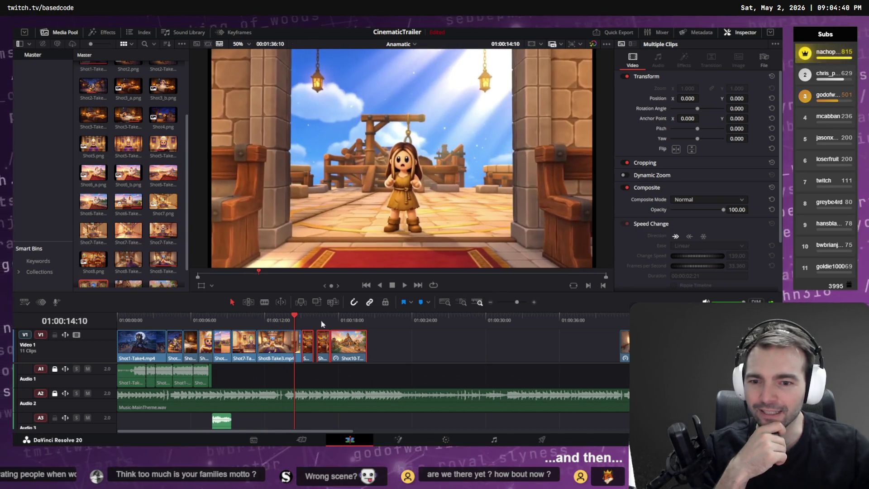
click(307, 320)
drag(322, 320, 458, 320)
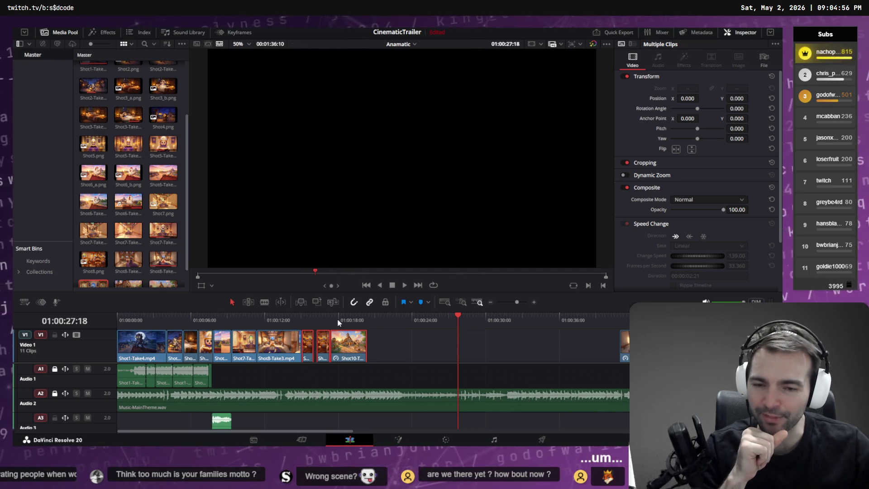
click(278, 317)
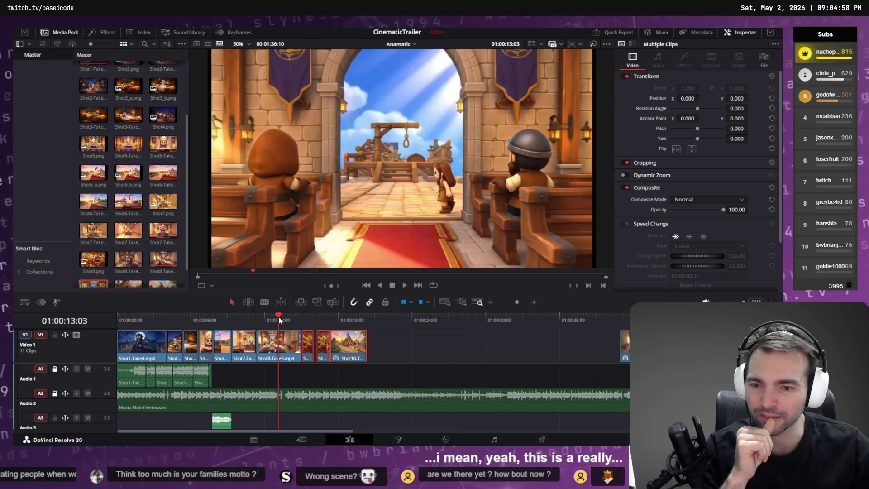
click(269, 319)
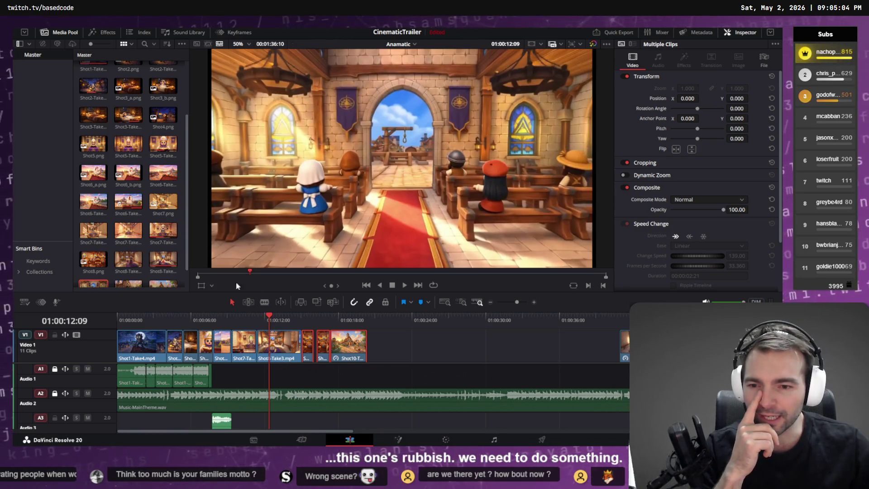
mouse_move(267, 318)
mouse_down()
mouse_move(209, 315)
mouse_move(278, 319)
mouse_move(268, 317)
mouse_up()
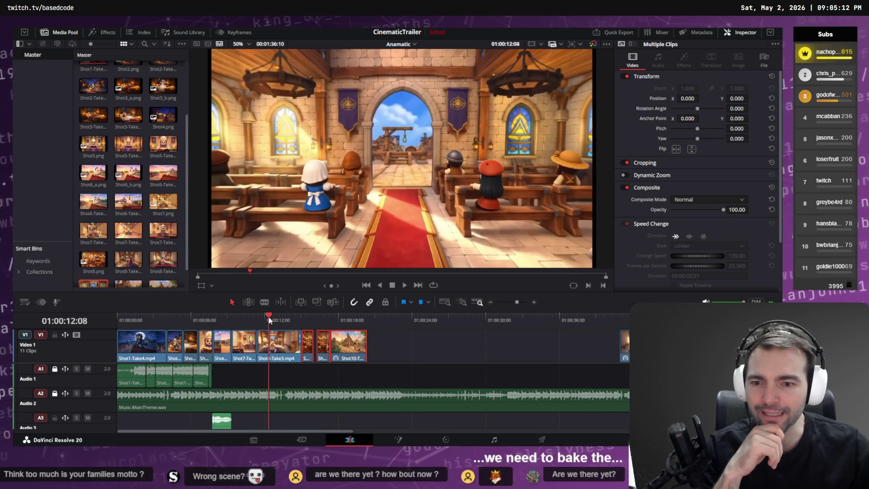
Preview the knight, church, purple-robed, chicken, girl-in-bed and werewolf shots on the timeline
click(179, 319)
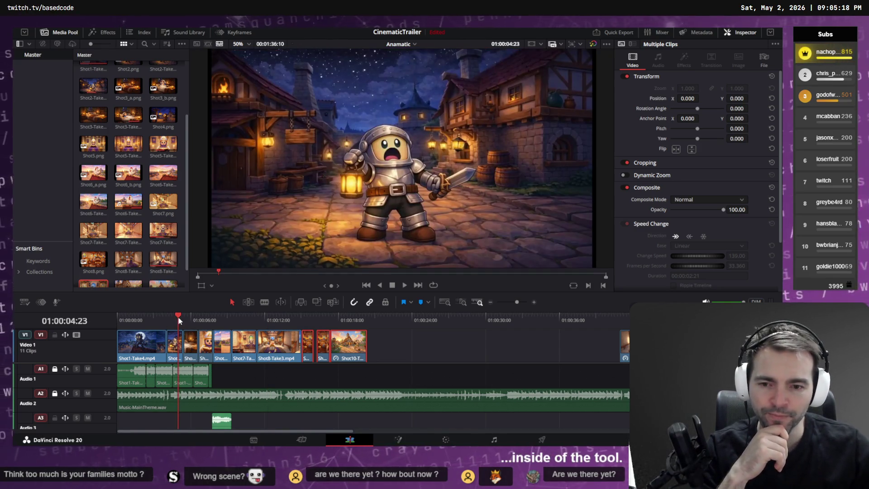
click(308, 318)
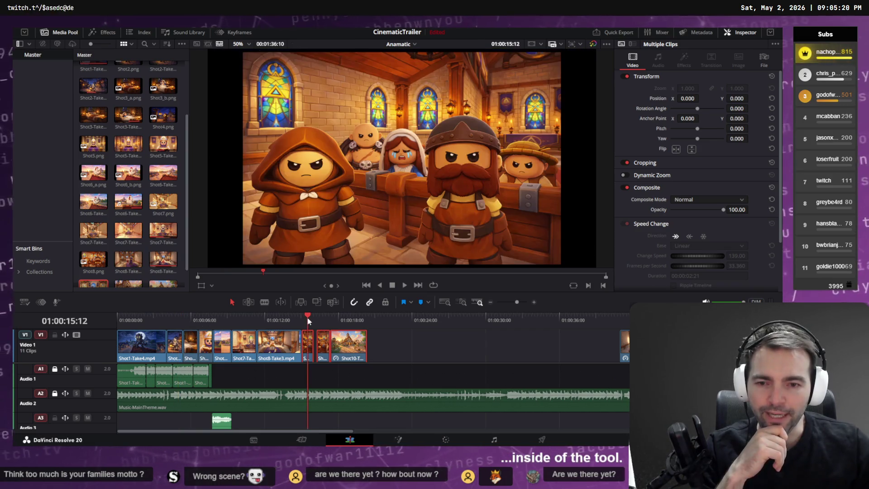
click(283, 319)
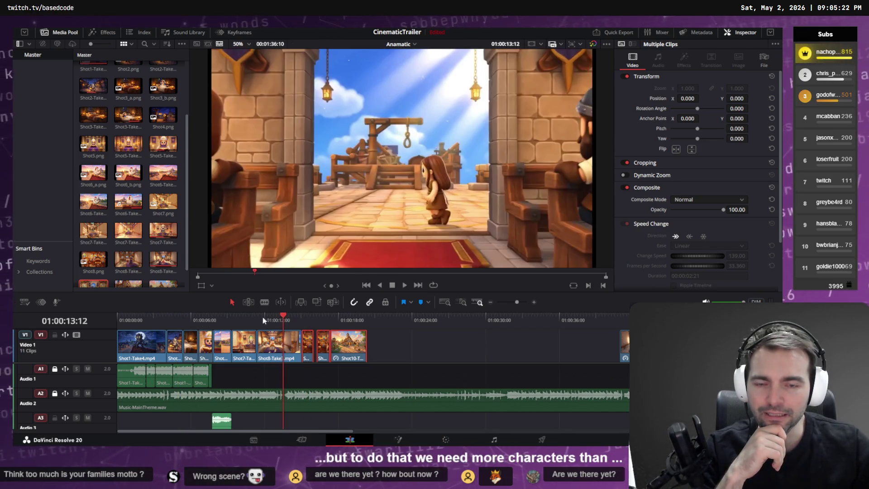
click(241, 319)
click(219, 317)
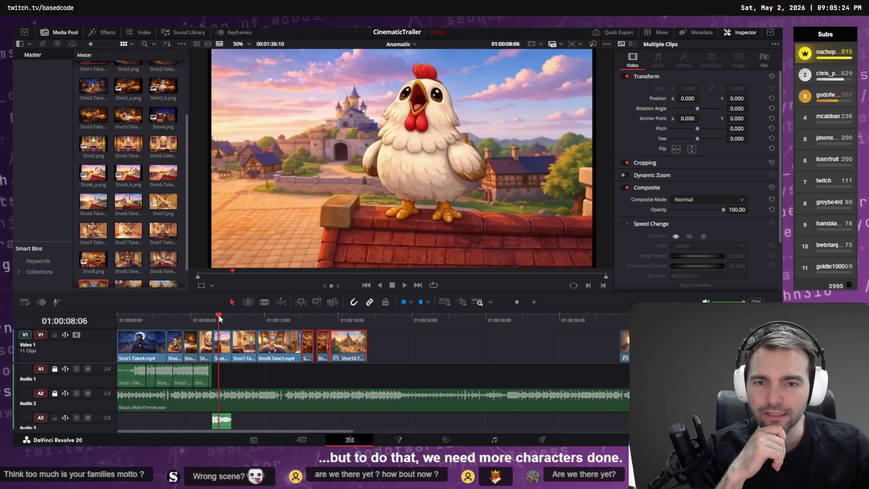
click(206, 316)
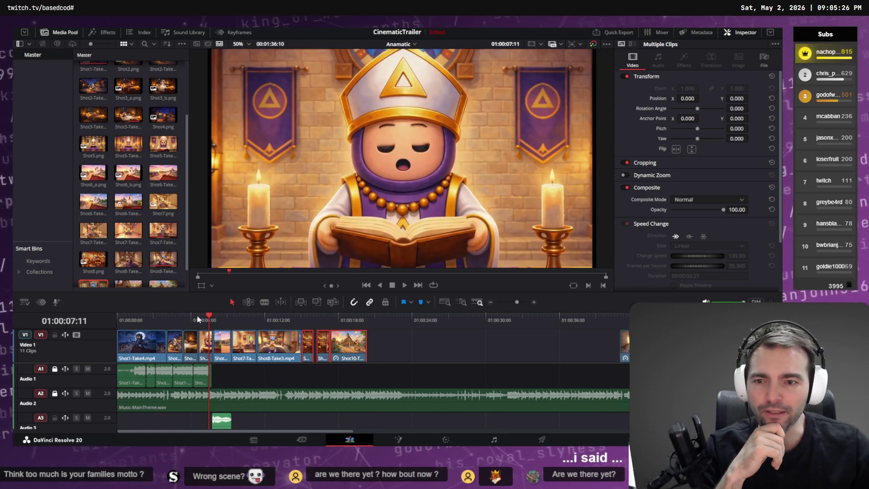
click(194, 316)
click(177, 315)
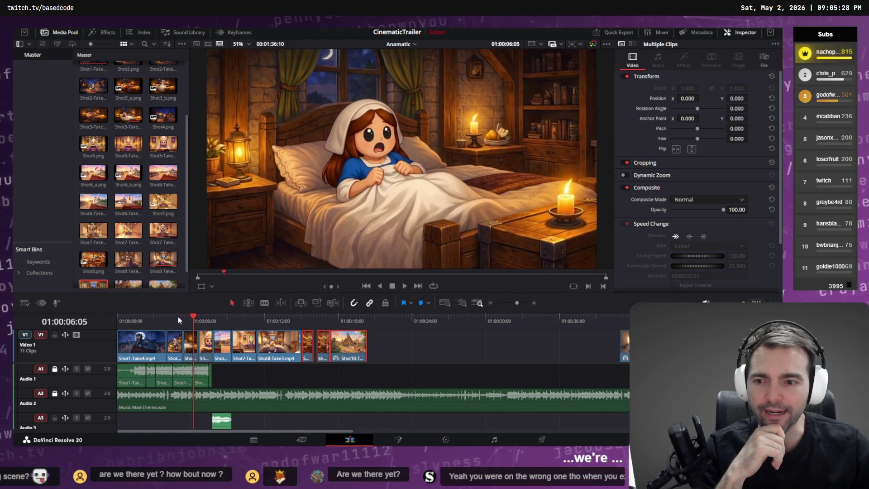
click(157, 320)
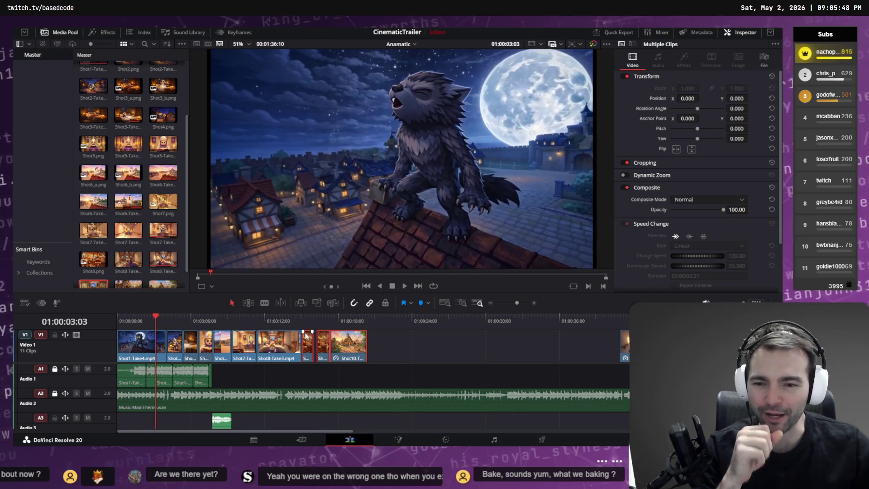
Play briefly from the church interior shot, return to it, then minimize Resolve
click(270, 325)
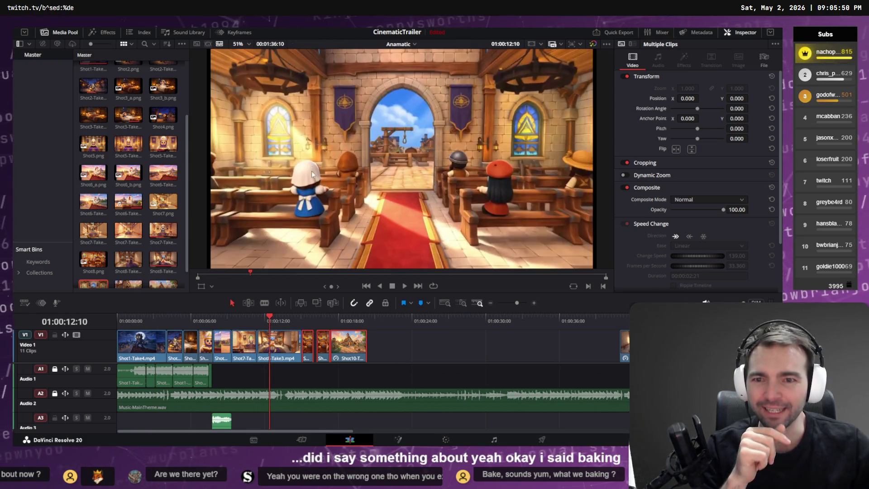
drag(265, 315, 260, 319)
key(space)
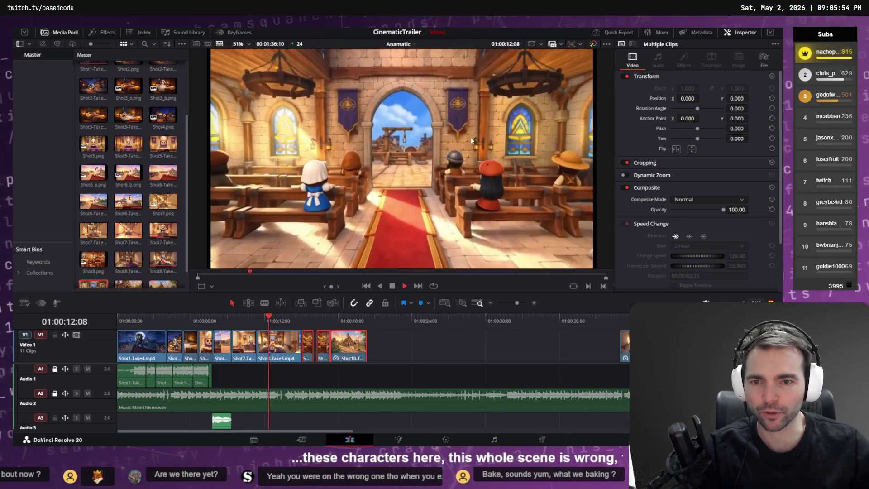
key(space)
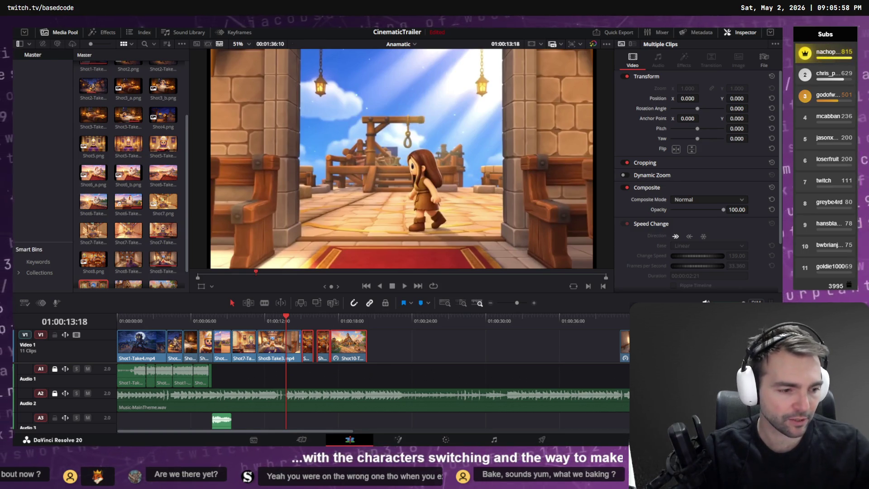
click(265, 319)
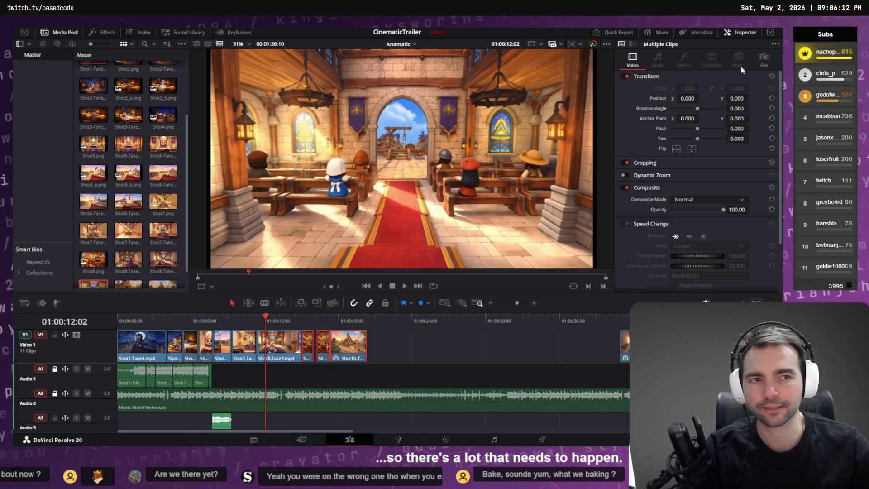
key(alt+Tab)
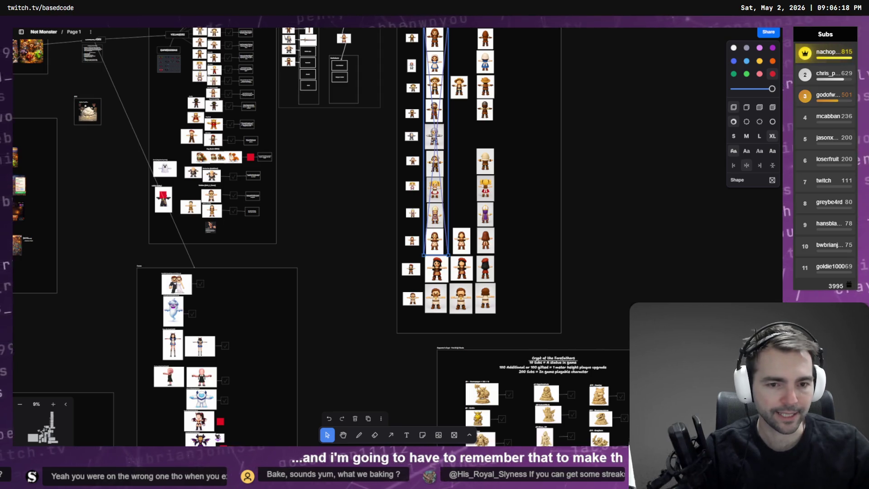
Review the Hands to Fists run results from Subject 4 through Subject 6 in Based BLINK
key(alt+Tab)
scroll(484, 272, down, 10)
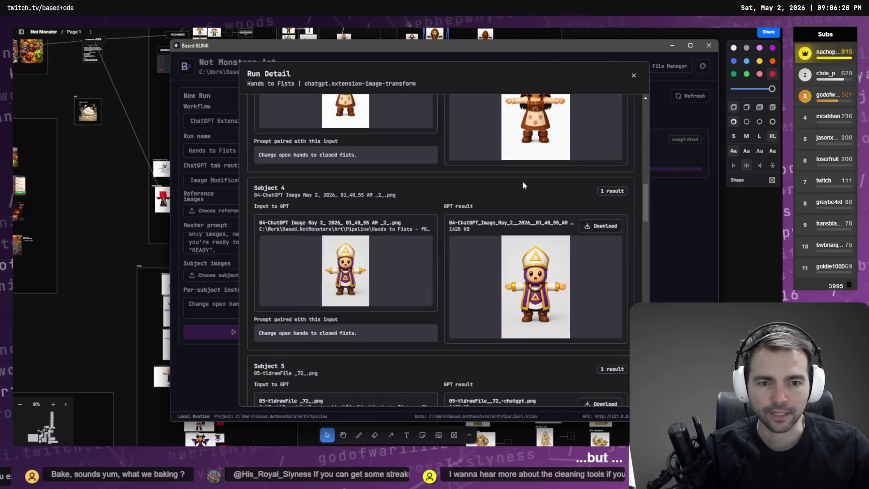
scroll(522, 183, down, 5)
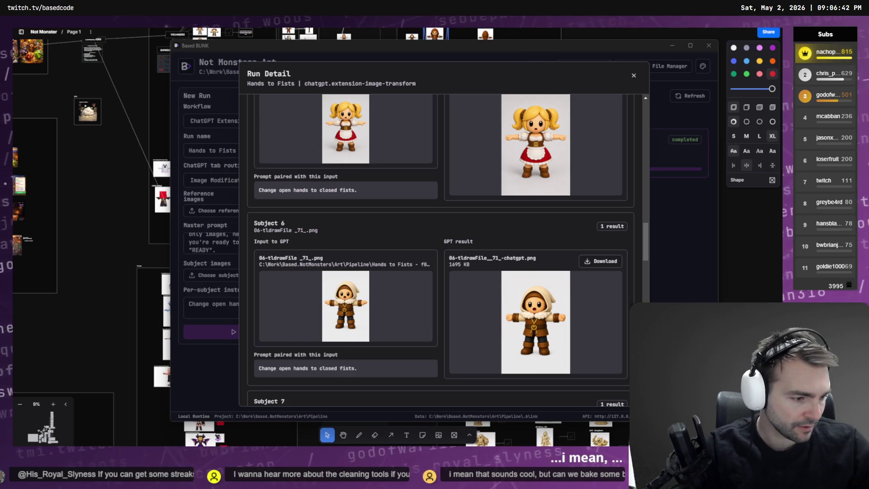
key(alt+Tab)
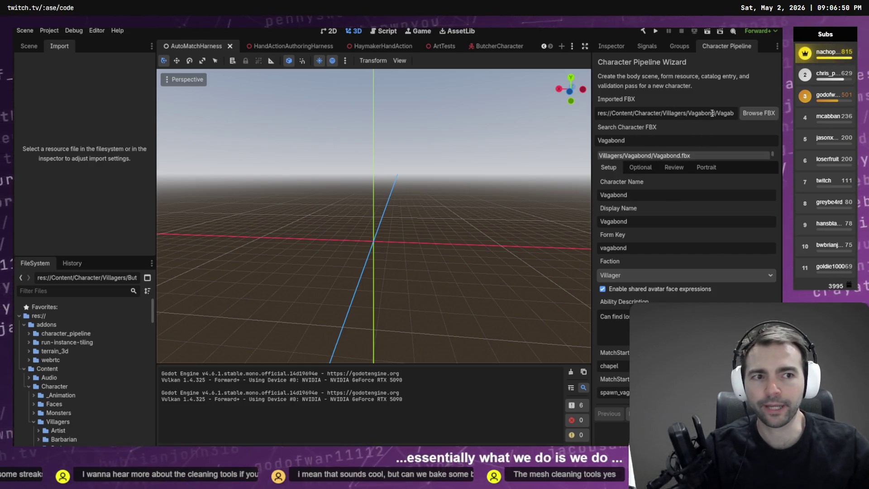
Load Content/Character/Villagers/Blacksmith/Blacksmith.fbx into the character pipeline wizard
click(759, 113)
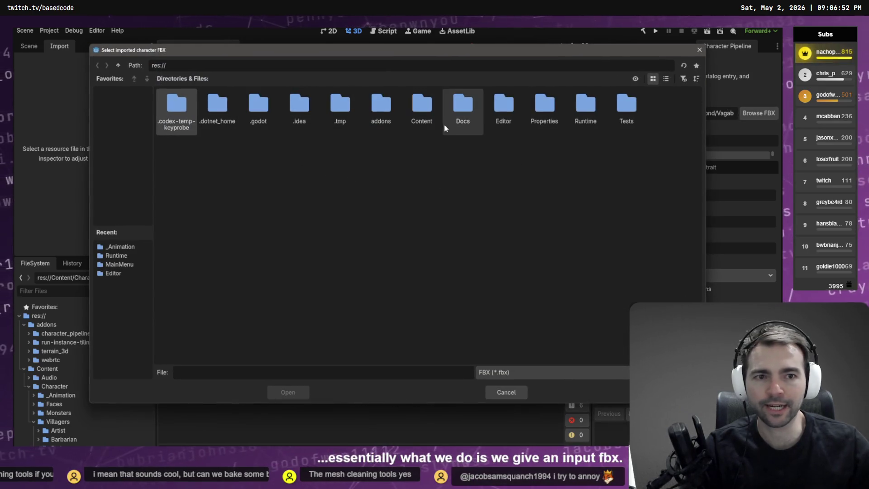
double_click(417, 109)
double_click(227, 105)
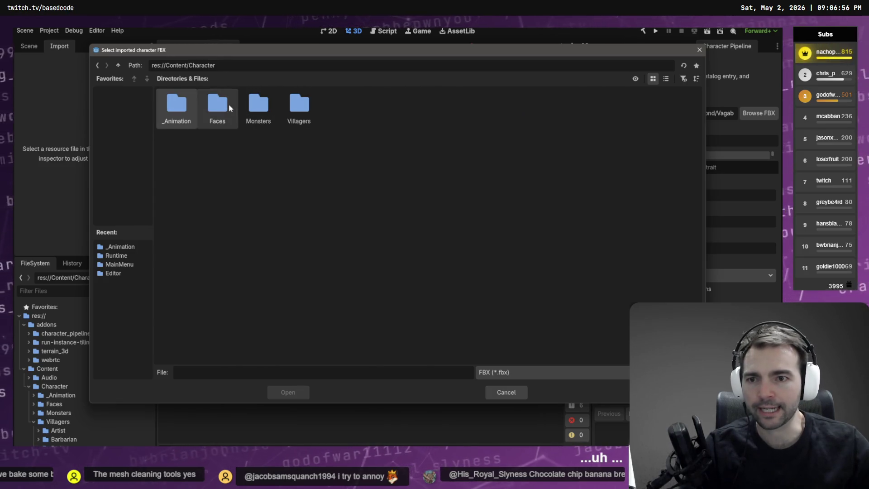
double_click(299, 105)
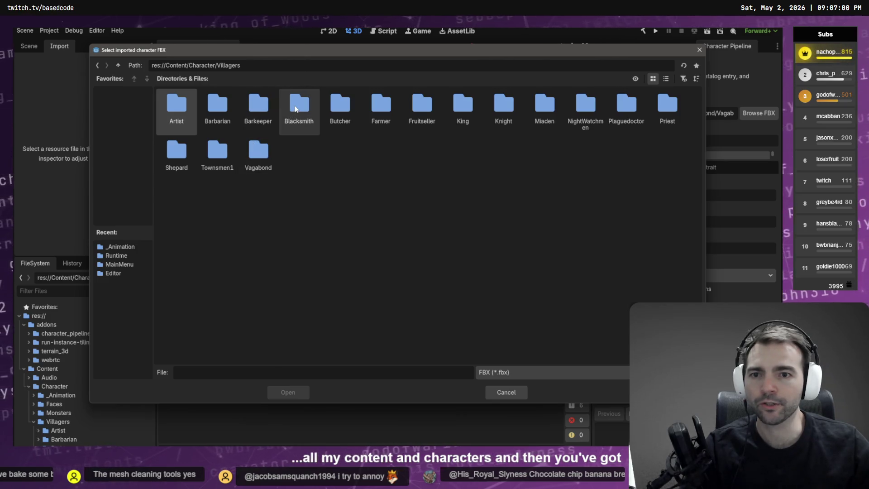
double_click(295, 108)
click(272, 116)
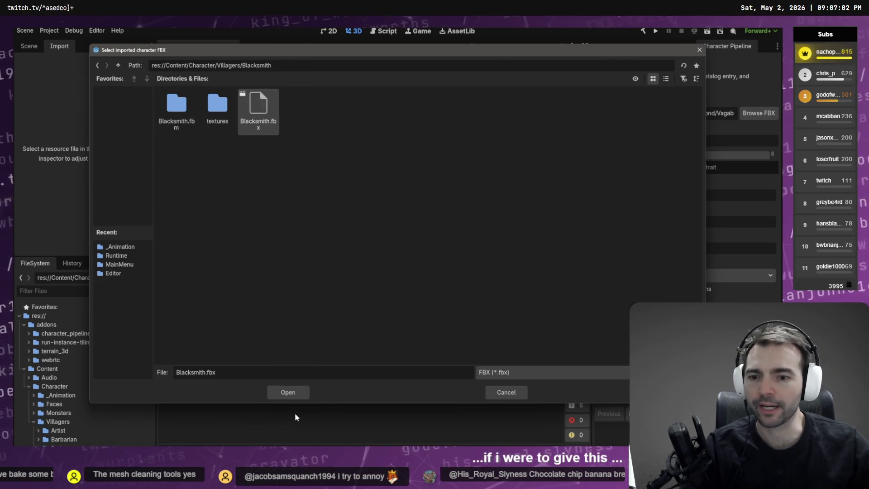
click(288, 393)
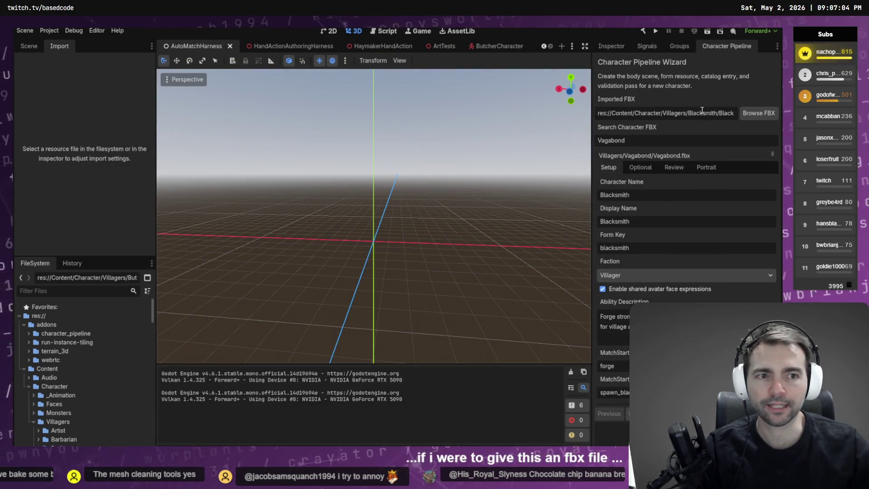
Check the Optional and Review tabs for the resolved Blacksmith character bundle
click(630, 167)
click(674, 167)
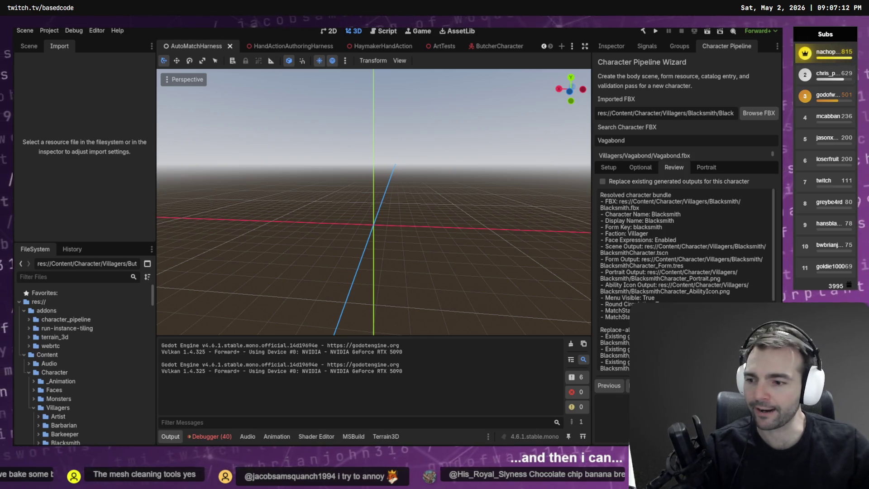
key(alt+Tab)
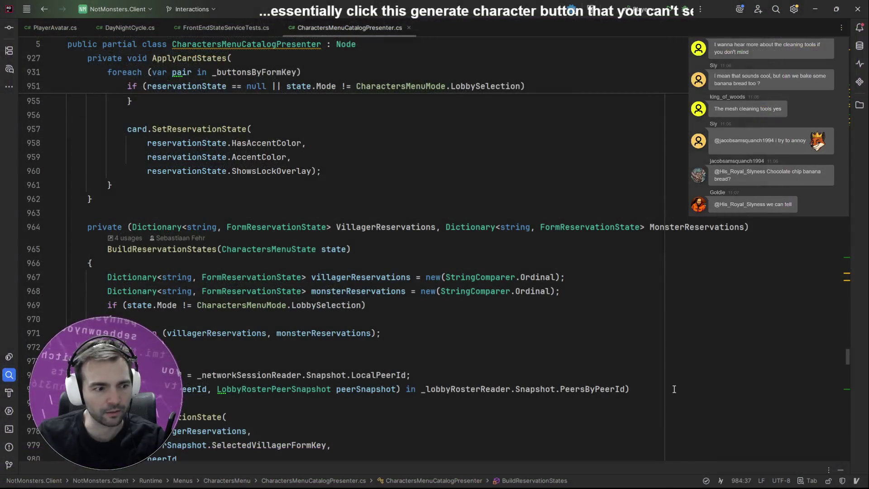
Leave the CharactersMenuCatalogPresenter.cs code and return to Godot's Blacksmith bundle review
key(alt+Tab)
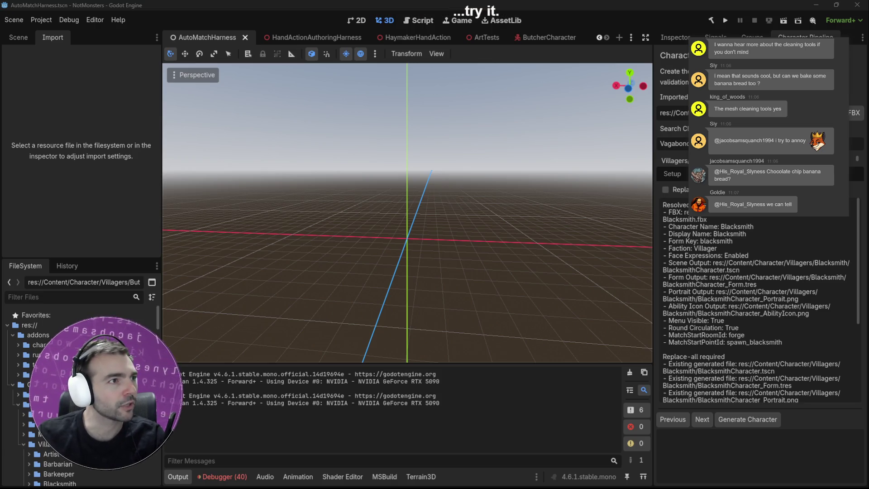
Search the web for 'comfyai' and open the comfy.org site full-screen
key(super+2)
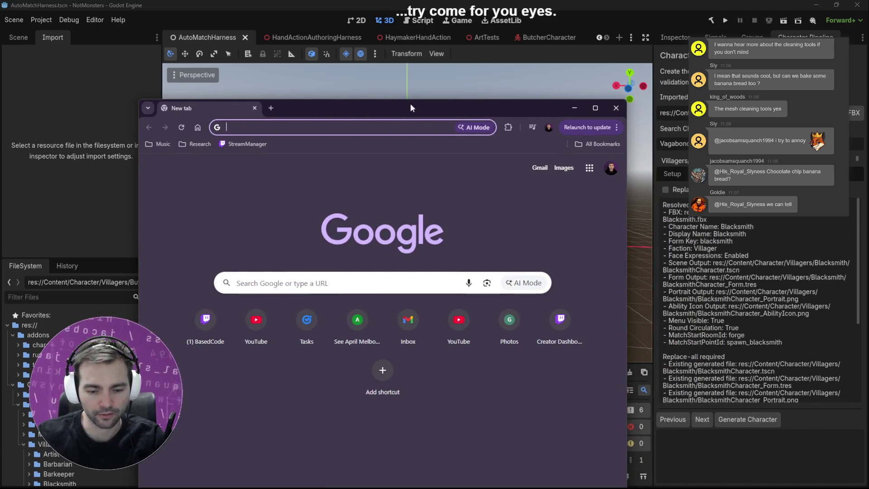
text(comfyai)
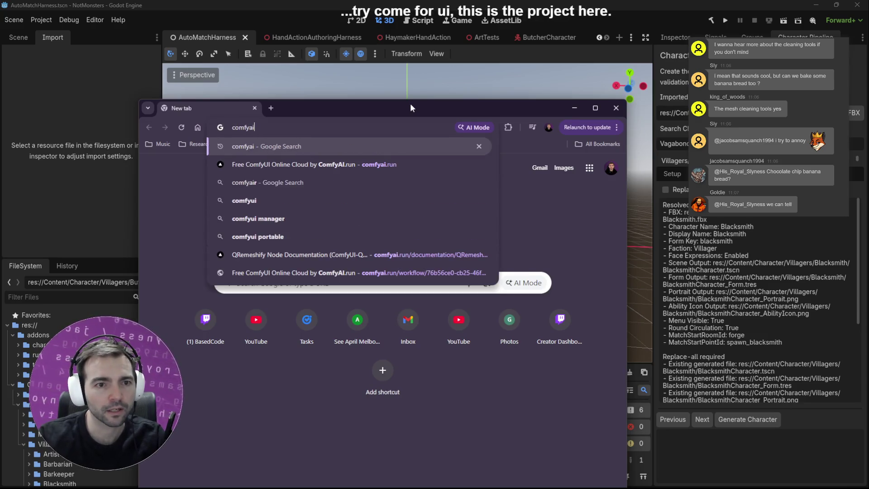
key(Return)
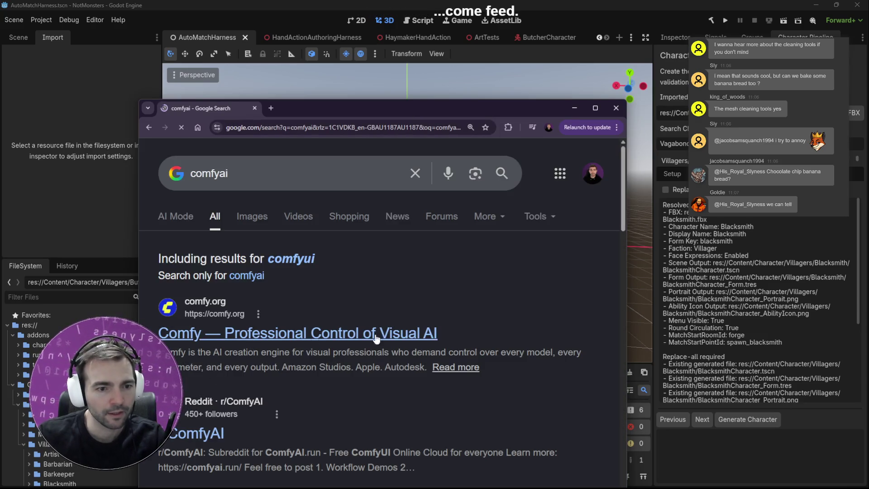
click(316, 338)
click(596, 107)
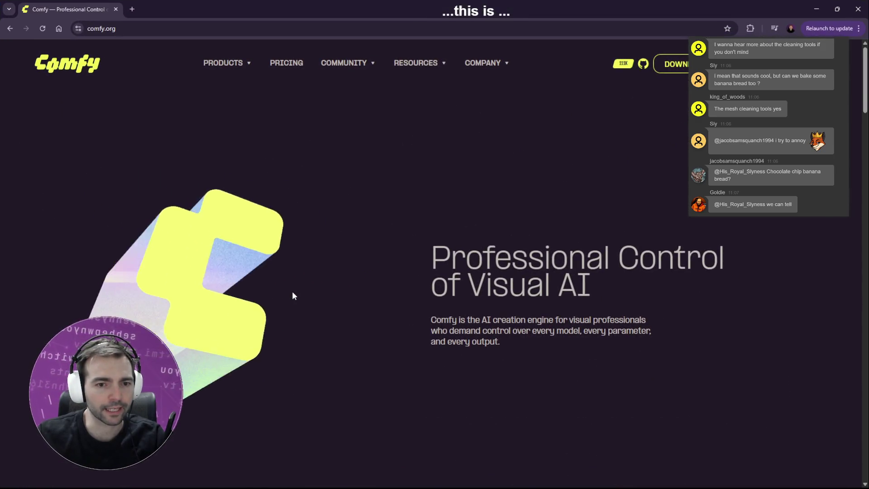
Scroll through the comfy.org homepage, then return to the Godot wizard
scroll(299, 290, down, 10)
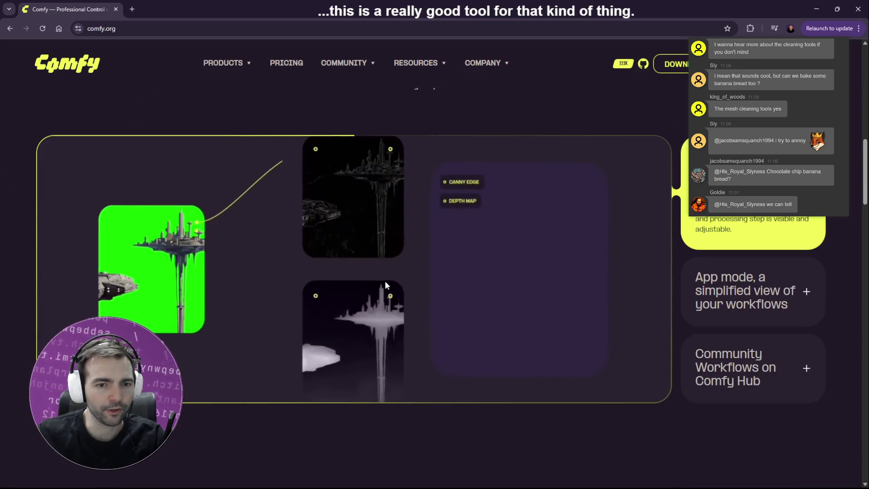
scroll(385, 284, down, 15)
scroll(403, 276, up, 10)
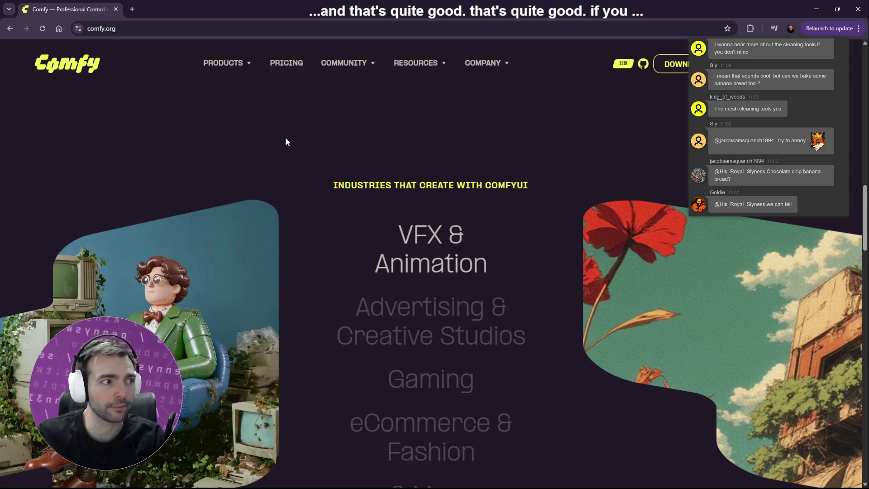
key(alt+Tab)
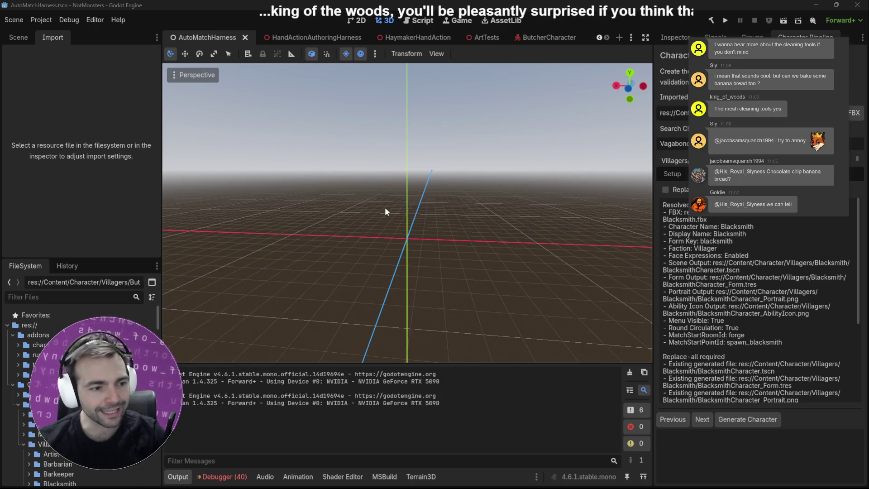
Check lines 960–961 of the CharactersMenuCatalogPresenter code in Rider, then bring back the Based BLINK run results
key(alt+Tab)
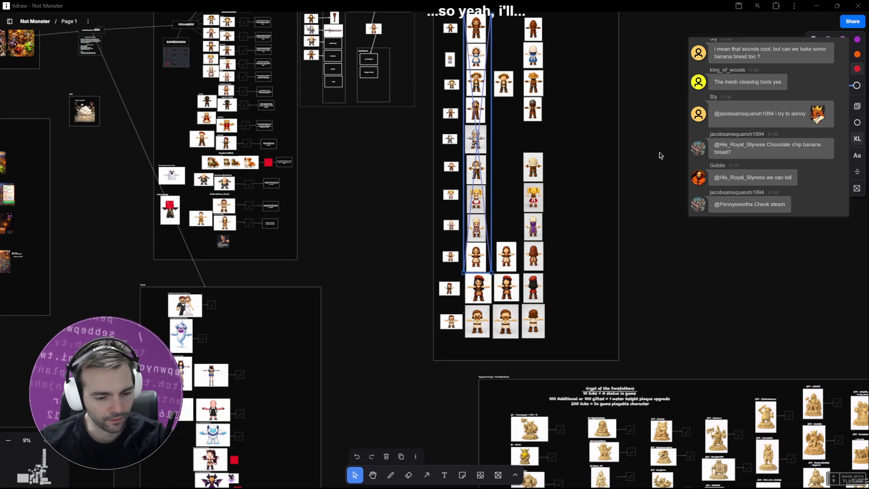
key(alt+Tab)
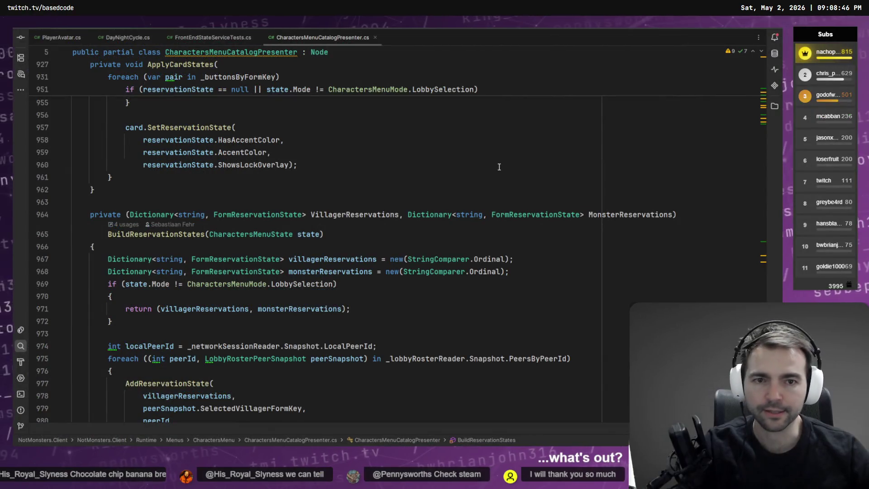
click(486, 168)
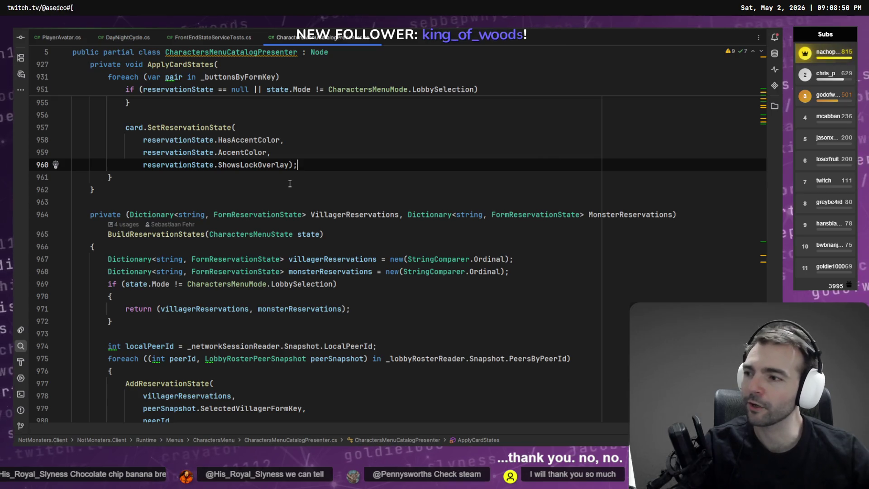
click(300, 183)
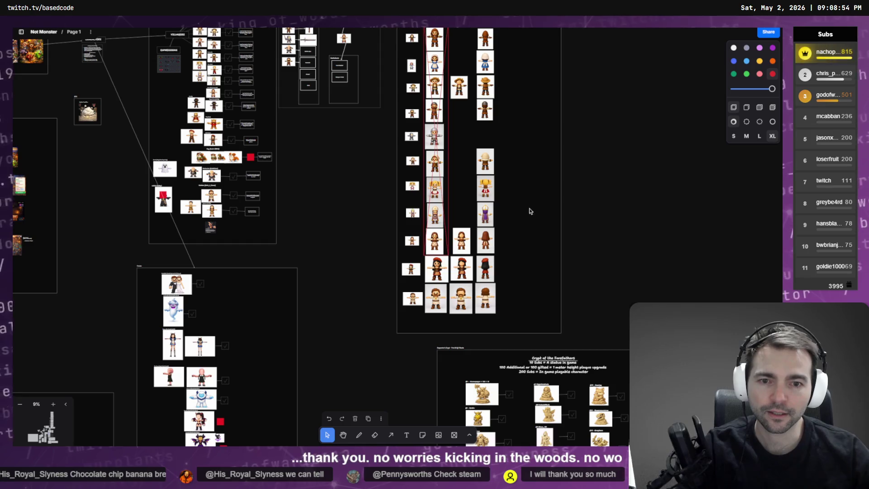
drag(532, 219, 531, 229)
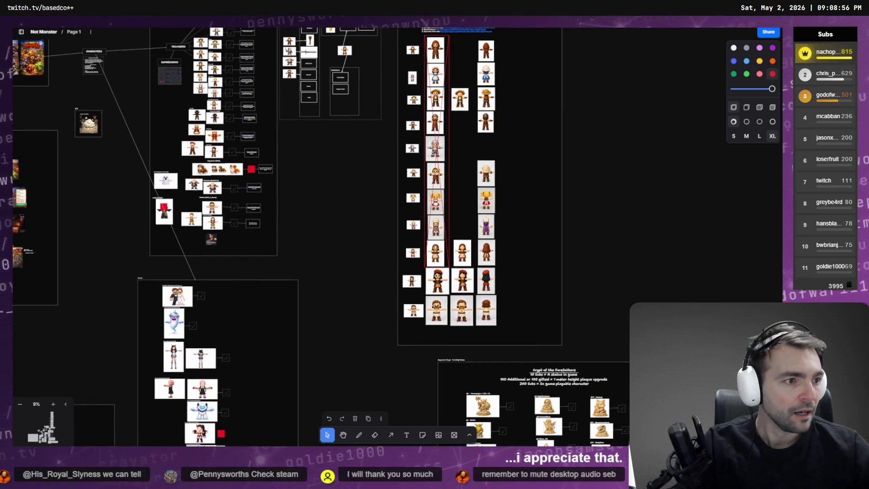
key(alt+Tab)
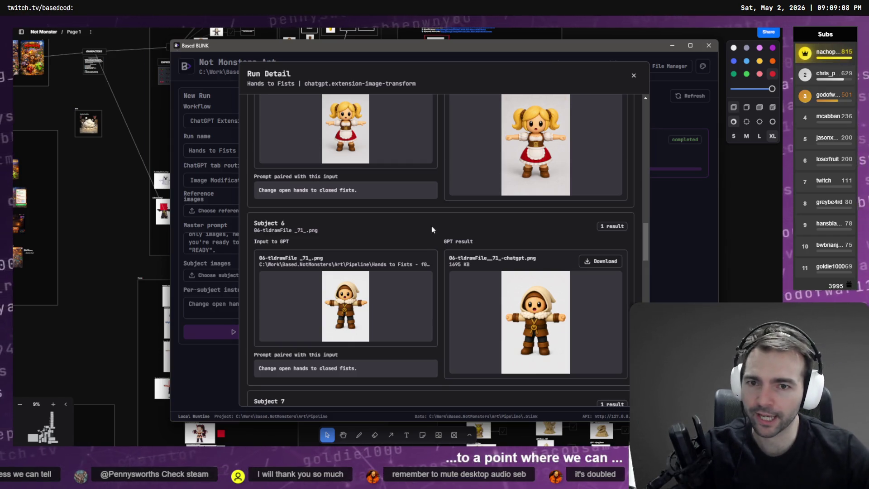
Scroll through the Hands to Fists subject pairs, then open the run's Data folder in File Explorer
scroll(439, 234, down, 10)
scroll(449, 235, up, 7)
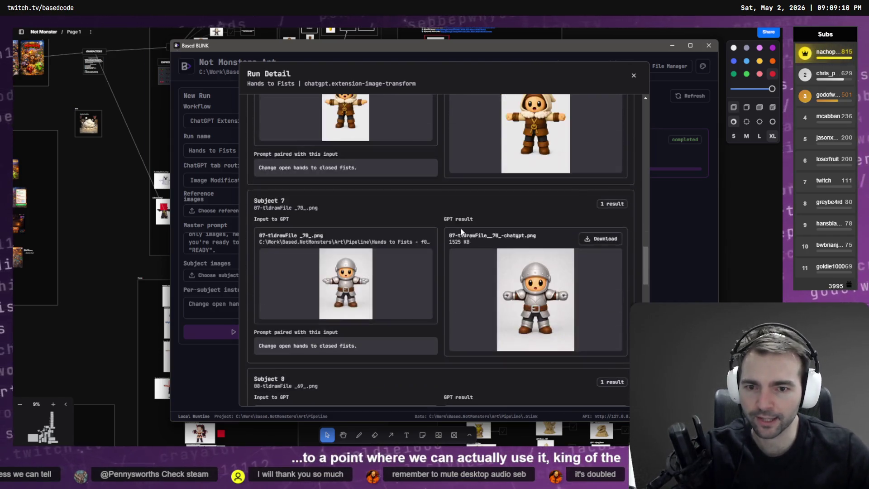
scroll(462, 232, up, 15)
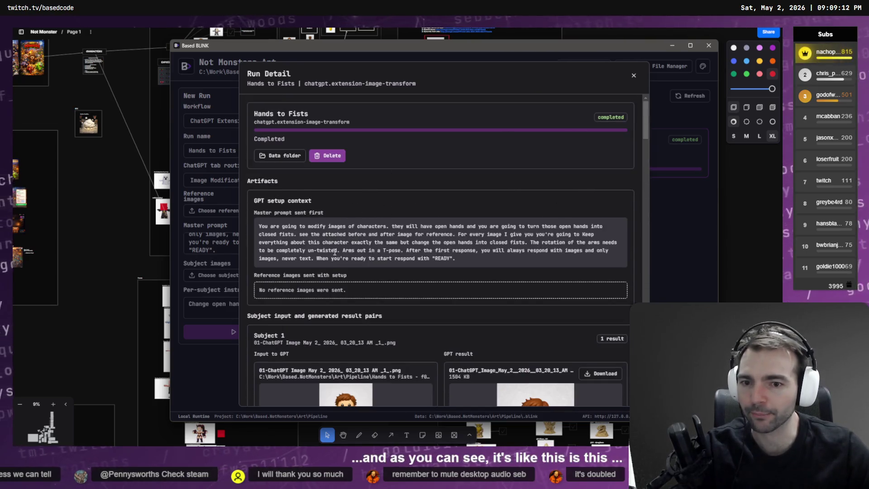
scroll(342, 254, down, 5)
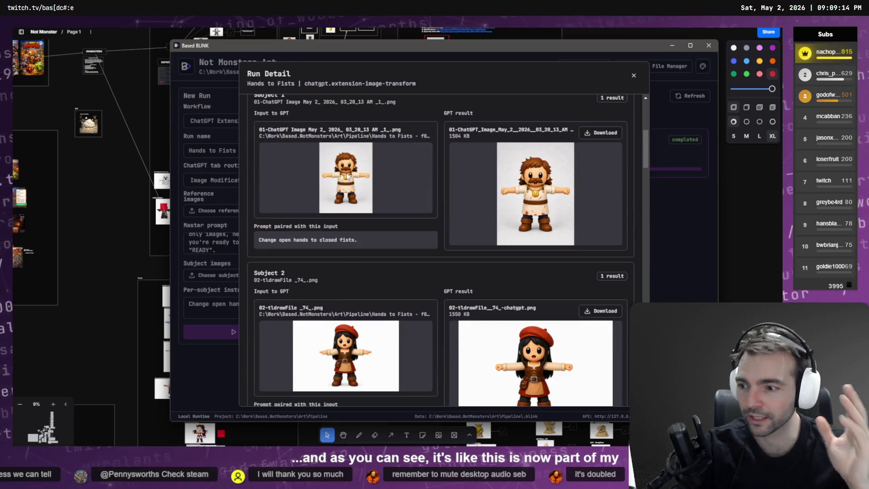
scroll(349, 172, up, 5)
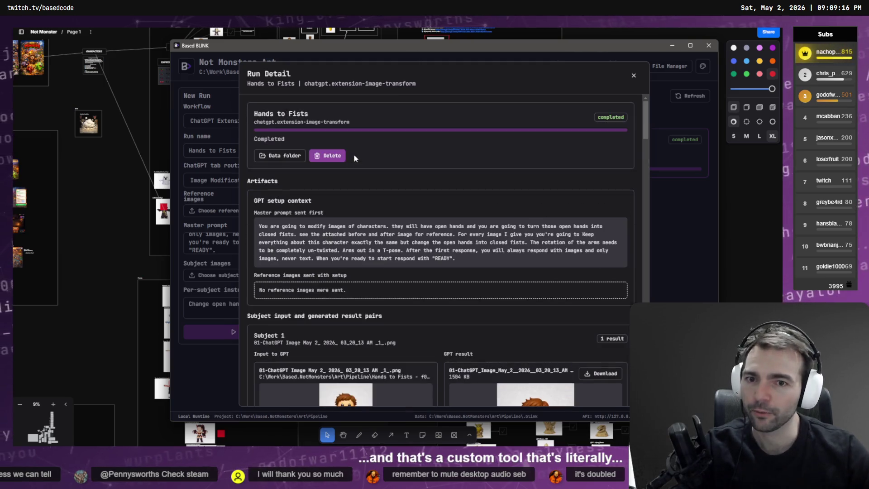
scroll(275, 307, down, 3)
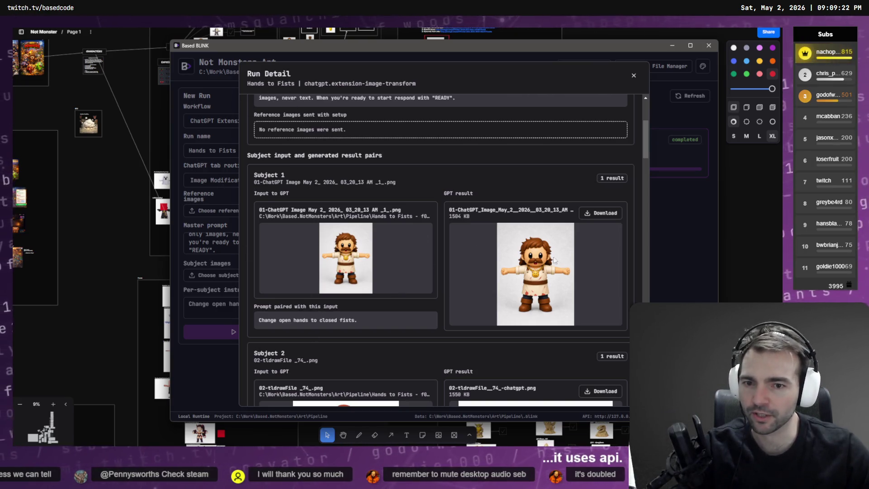
scroll(556, 261, down, 2)
scroll(583, 272, up, 6)
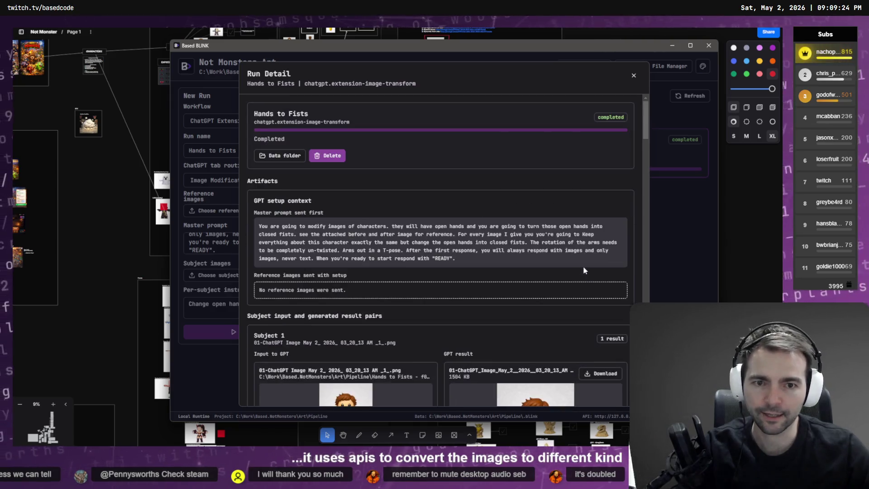
click(288, 159)
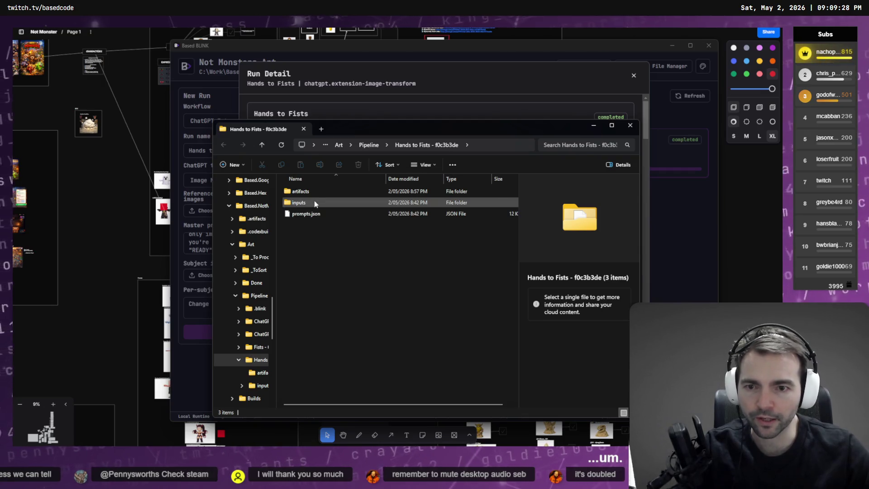
Open the artifacts folder, preview several fist-hand result images, and go back to the tldraw board
click(316, 193)
double_click(315, 193)
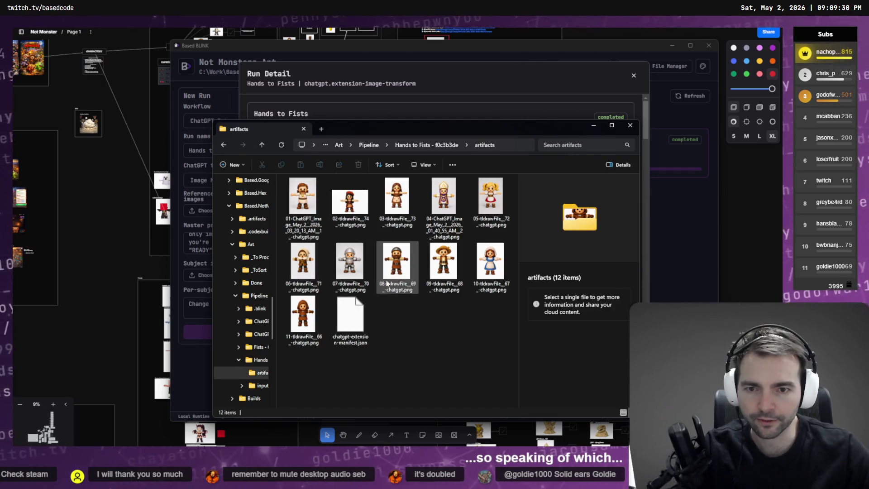
click(350, 199)
click(410, 211)
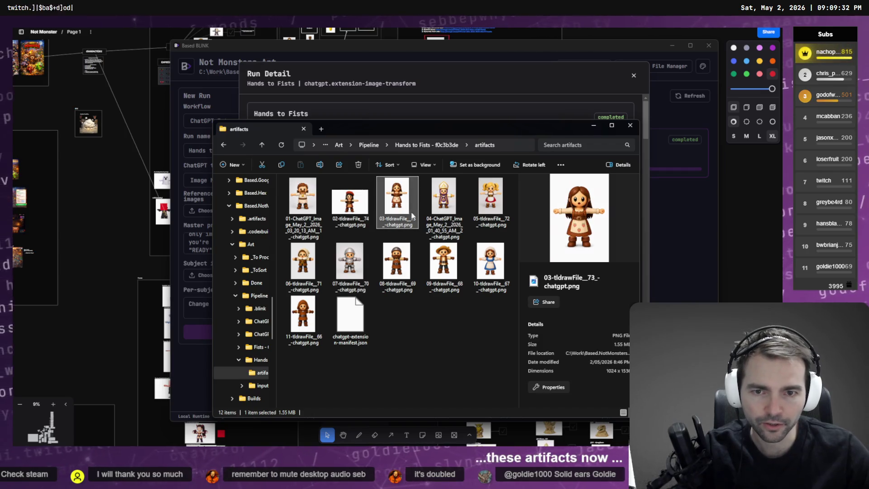
click(490, 204)
click(364, 224)
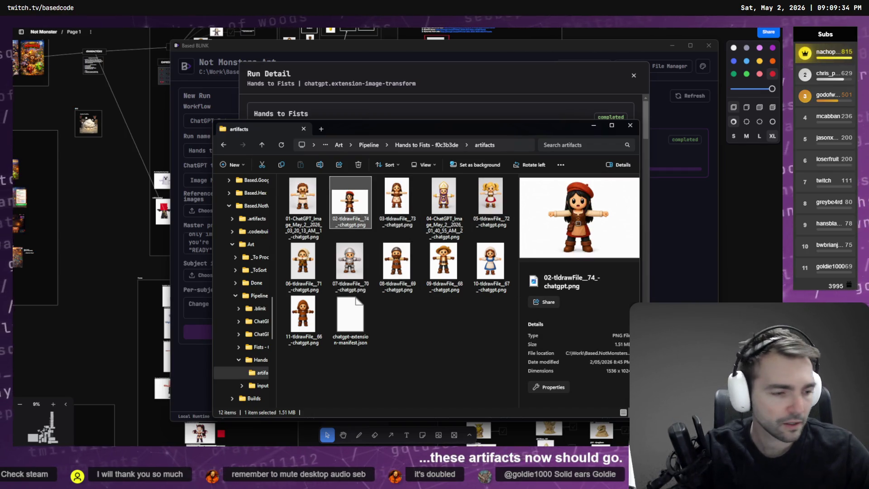
click(343, 36)
scroll(445, 285, up, 5)
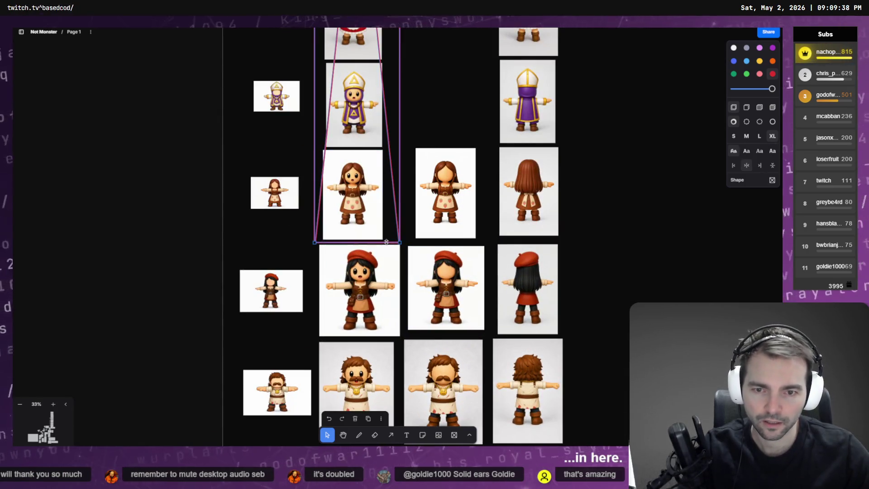
Remove the red outline and place the brown-haired girl's fist-hand version, shrunk into the middle column
key(Delete)
click(371, 201)
double_click(371, 202)
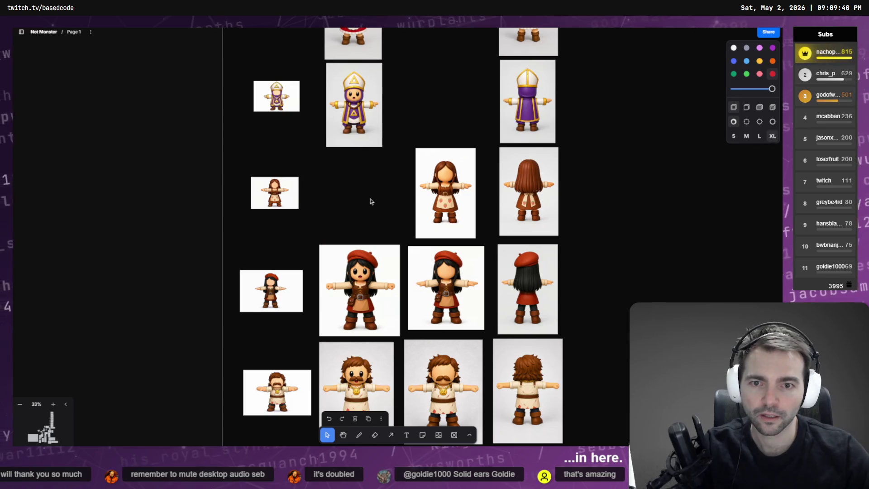
mouse_move(397, 202)
mouse_down()
mouse_move(373, 207)
mouse_move(362, 190)
mouse_up()
mouse_move(404, 91)
mouse_down()
mouse_move(358, 159)
mouse_move(368, 170)
mouse_up()
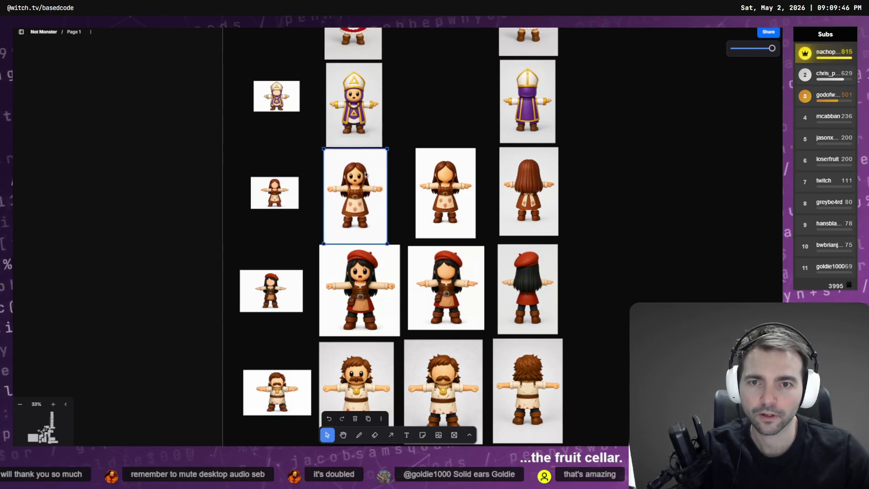
Paste the fist-hand priest and scale it down to match the neighbouring images in its row
double_click(354, 127)
click(414, 77)
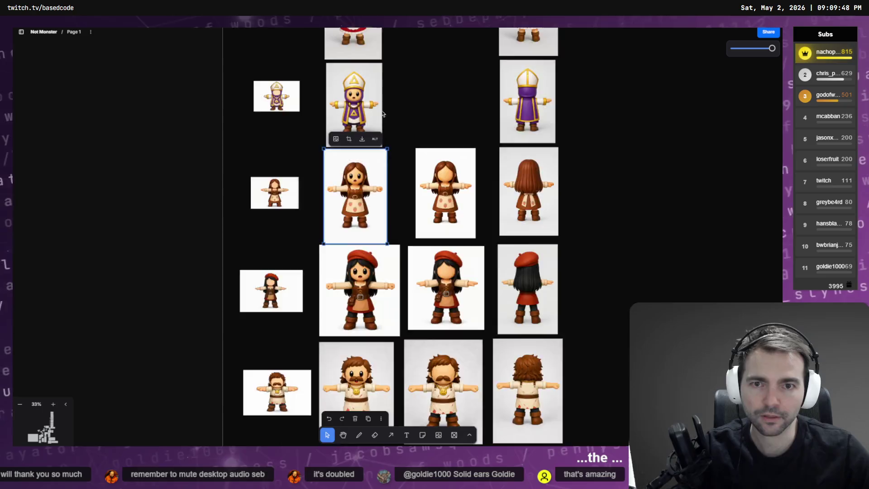
key(shift+2)
mouse_move(273, 47)
mouse_down()
mouse_move(430, 282)
mouse_move(378, 206)
mouse_up()
drag(425, 309, 403, 273)
click(339, 321)
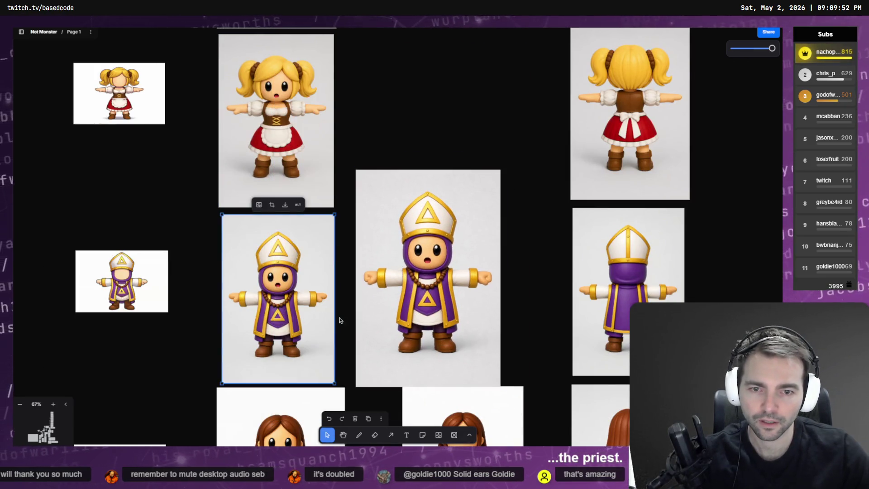
click(499, 180)
mouse_move(503, 169)
mouse_down()
mouse_move(480, 194)
mouse_move(318, 231)
mouse_move(325, 223)
mouse_up()
mouse_move(342, 193)
mouse_down()
mouse_move(332, 218)
mouse_move(327, 198)
mouse_up()
click(310, 169)
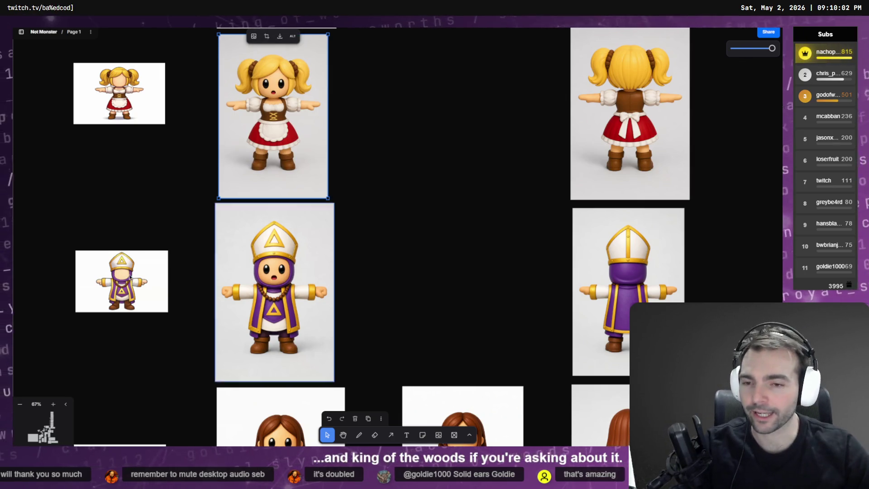
scroll(273, 312, down, 3)
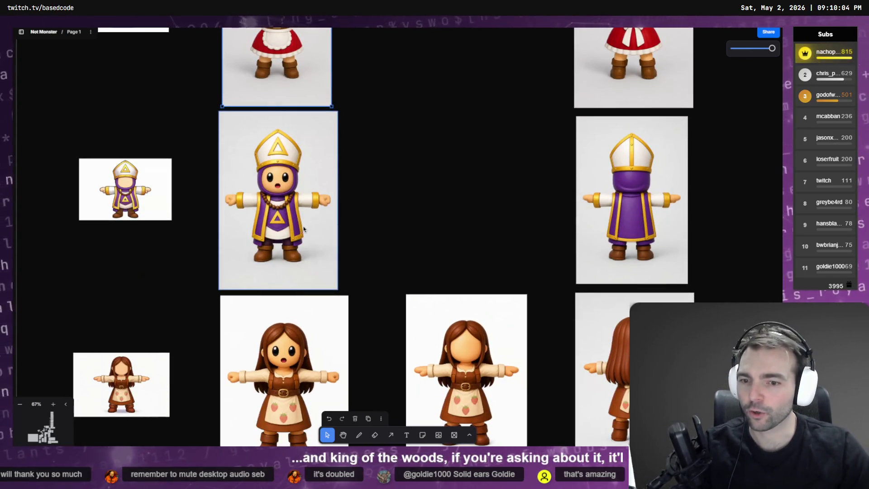
scroll(362, 181, up, 5)
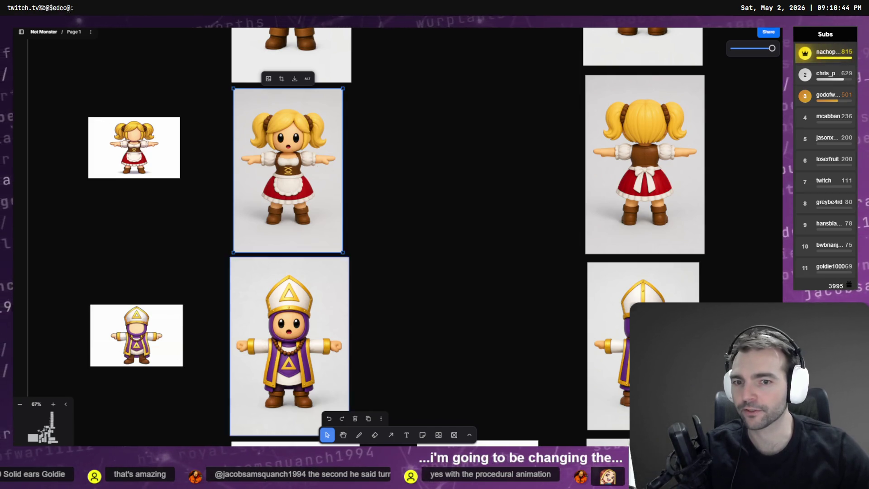
Delete the old blonde girl image and drop in her fist-hand version, shrunk into her row
key(Delete)
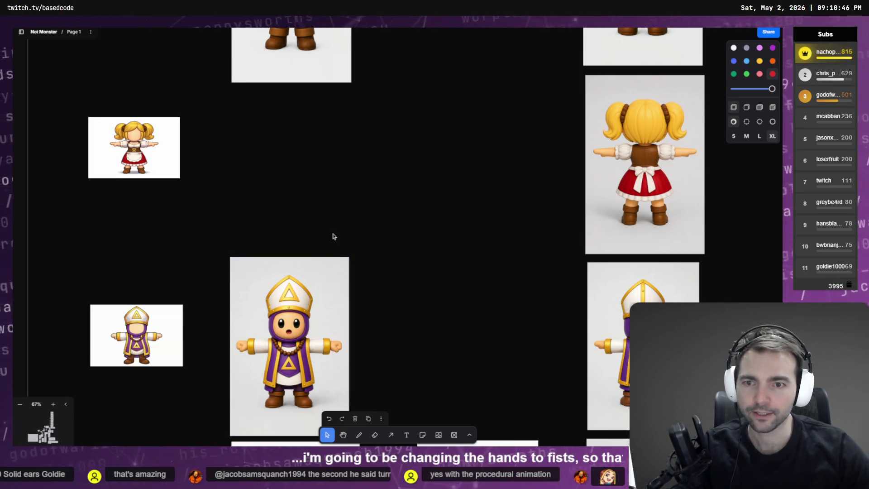
key(alt+Tab)
mouse_move(490, 196)
mouse_down()
mouse_move(433, 187)
mouse_move(381, 89)
mouse_up()
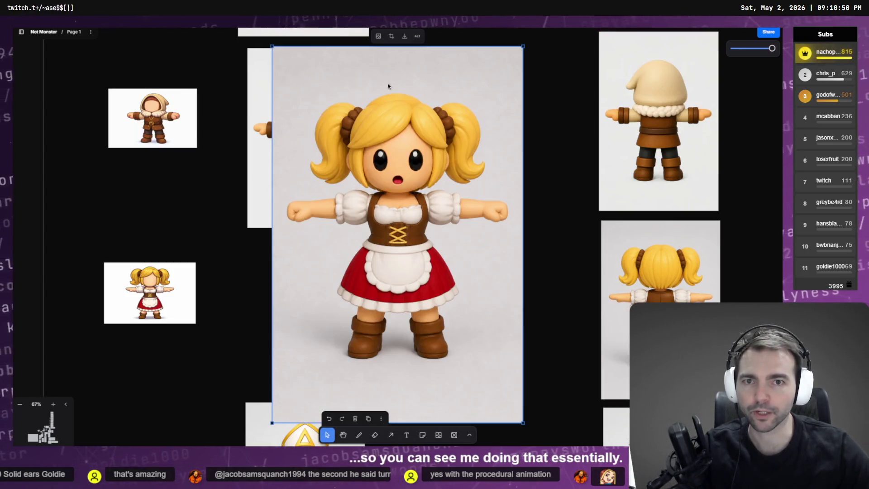
mouse_move(272, 46)
mouse_down()
mouse_move(375, 162)
mouse_move(407, 252)
mouse_up()
mouse_move(443, 316)
mouse_down()
mouse_move(320, 264)
mouse_move(278, 297)
mouse_move(284, 292)
mouse_up()
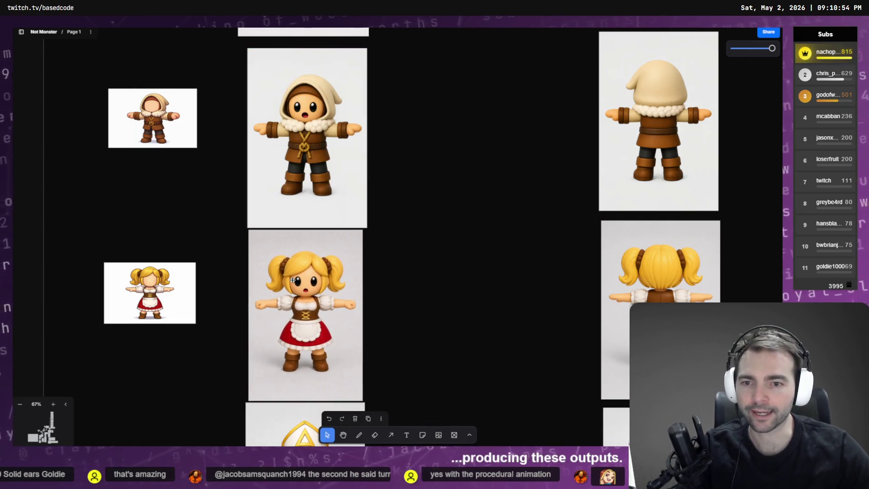
Swap the hooded boy for his fist-hand image, scaled down to fit his row
click(313, 166)
key(Delete)
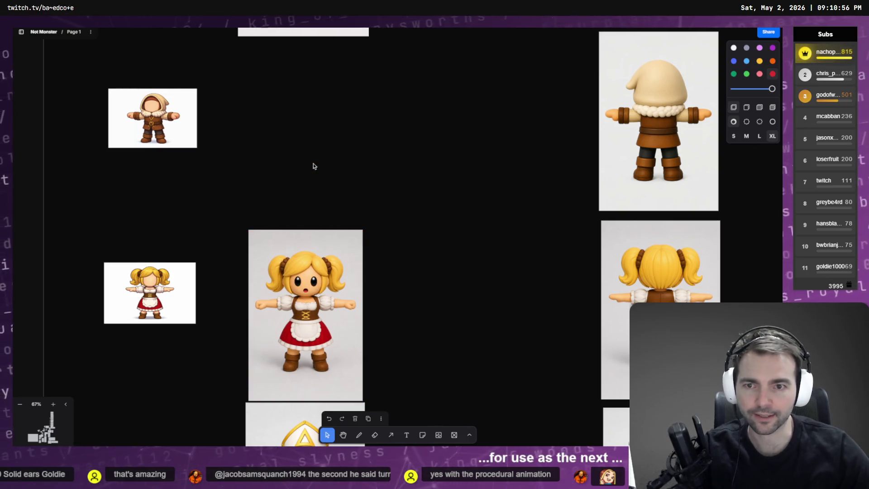
key(alt+Tab)
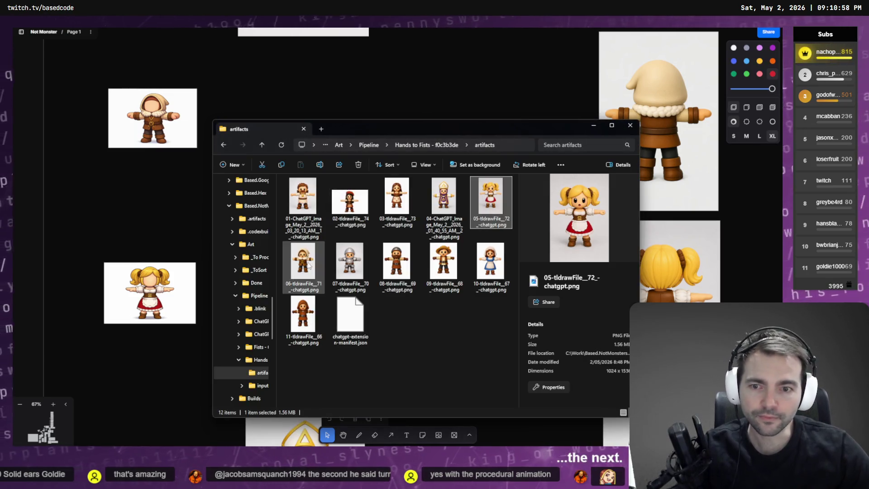
key(alt+Tab)
key(ctrl+v)
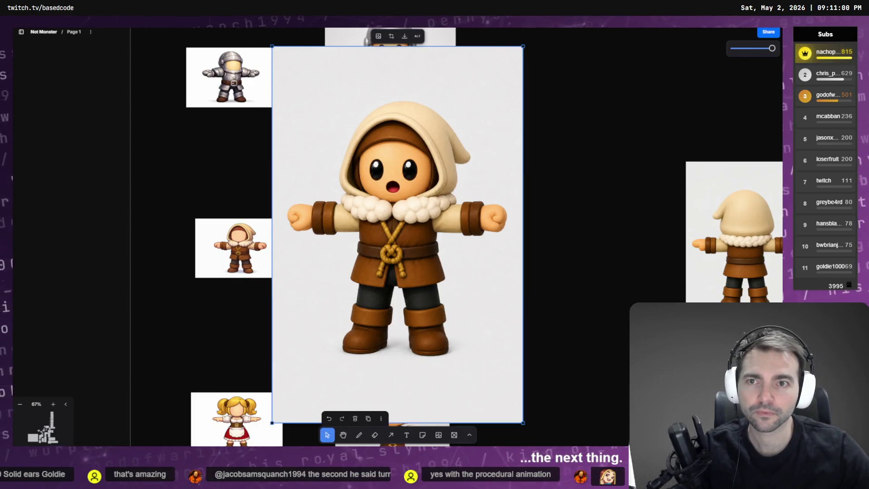
mouse_move(269, 46)
mouse_down()
mouse_move(376, 202)
mouse_move(321, 152)
mouse_move(352, 190)
mouse_up()
drag(386, 230, 365, 220)
click(366, 219)
scroll(381, 248, up, 1)
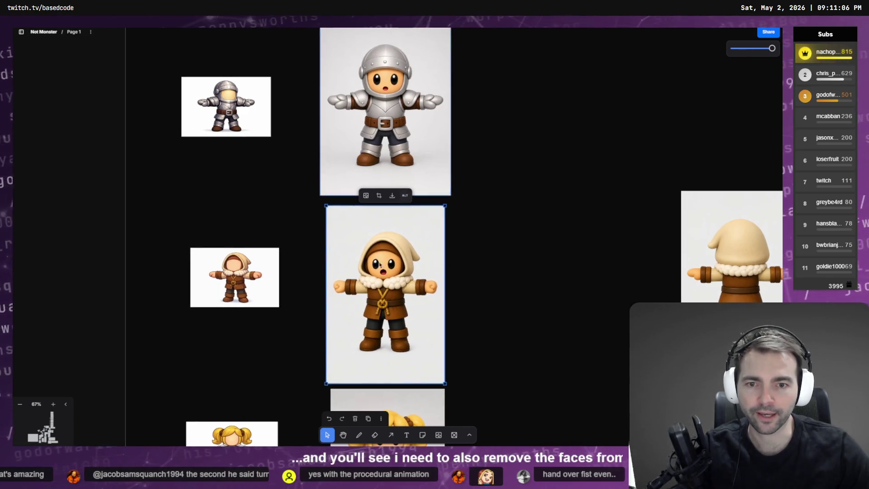
Replace the armored knight with the fist-hand knight, sized to match and set beside the original
click(399, 155)
scroll(415, 238, up, 3)
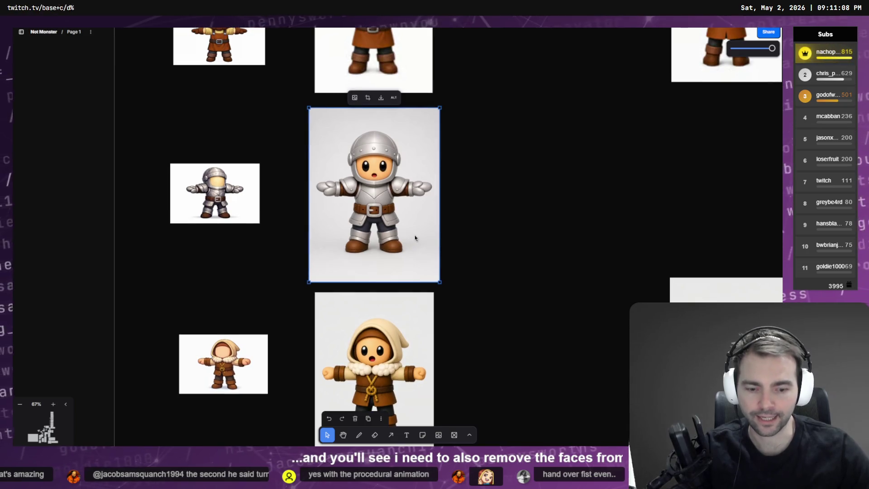
key(Delete)
key(alt+Tab)
click(354, 272)
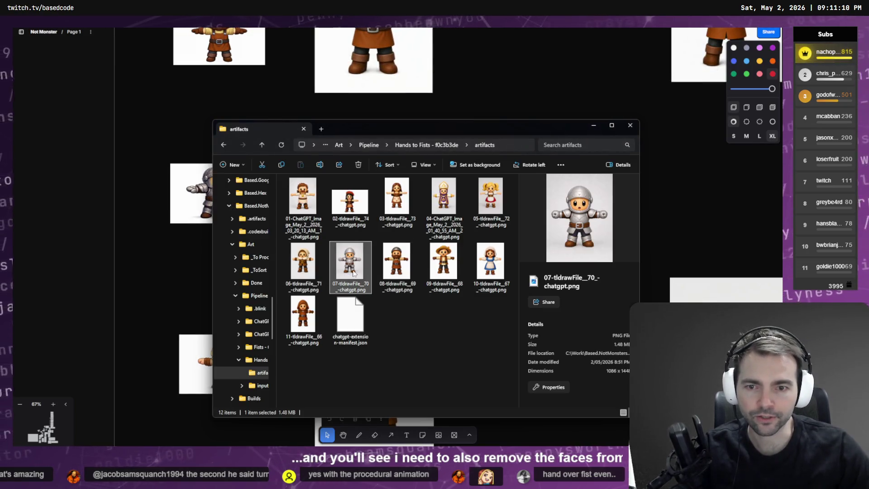
key(ctrl+c)
key(alt+Tab)
key(ctrl+v)
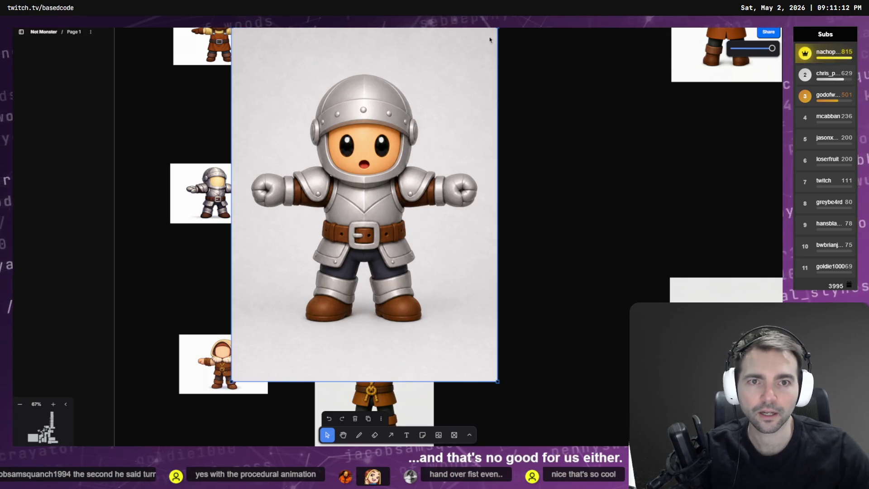
drag(498, 28, 382, 179)
mouse_move(330, 258)
mouse_down()
mouse_move(402, 172)
mouse_move(402, 192)
mouse_up()
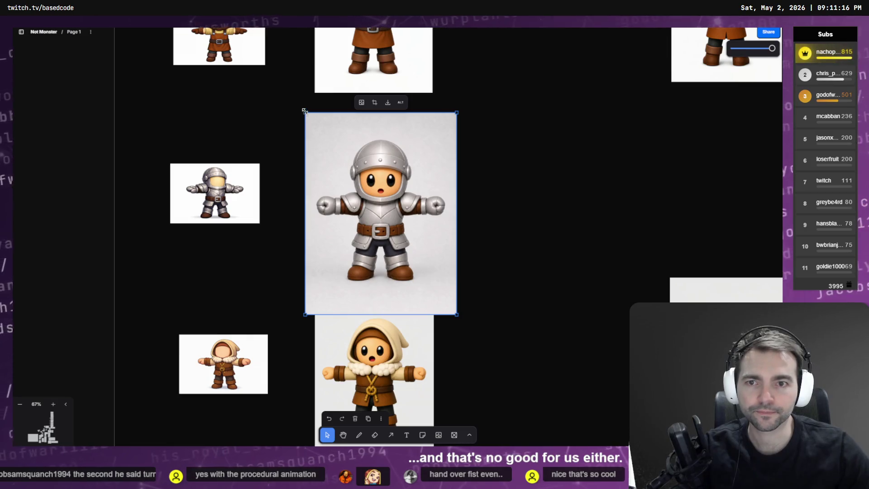
drag(305, 110, 324, 136)
mouse_move(386, 201)
mouse_down()
mouse_move(361, 169)
mouse_move(369, 176)
mouse_up()
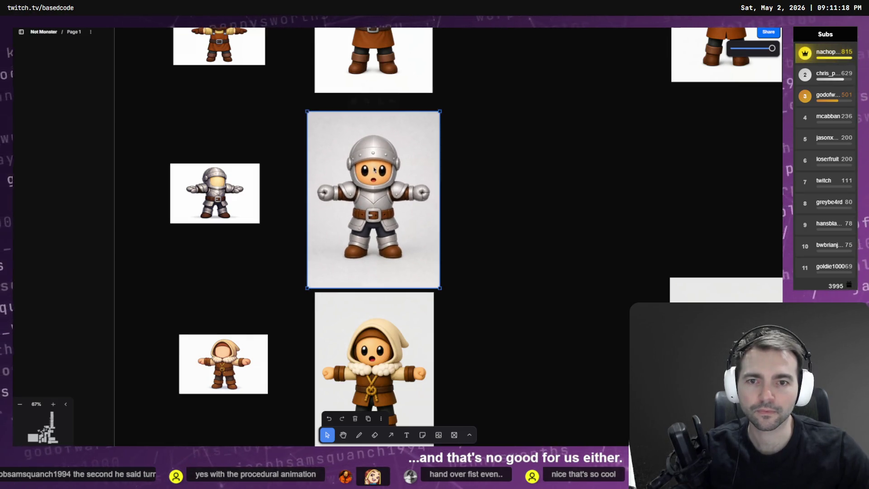
Paste the fist-hand bearded dwarf and resize it to sit beside the original dwarf
click(373, 190)
key(alt+Tab)
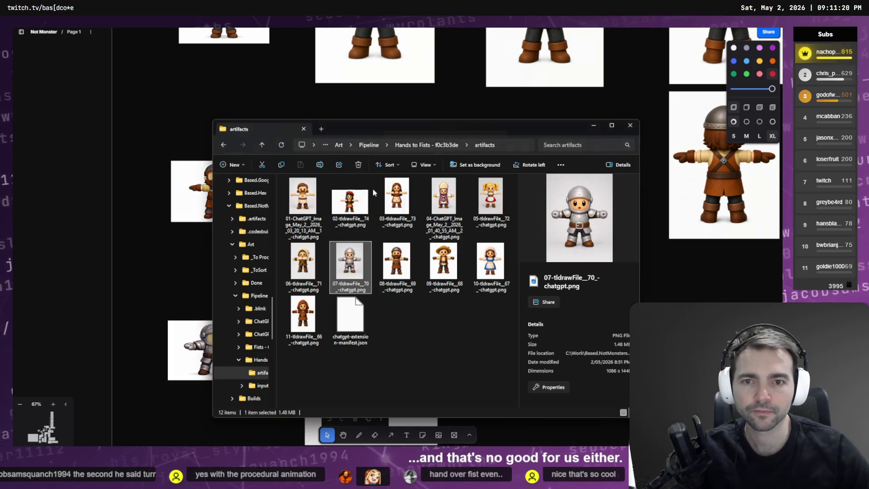
key(Right)
key(ctrl+c)
key(alt+Tab)
key(ctrl+v)
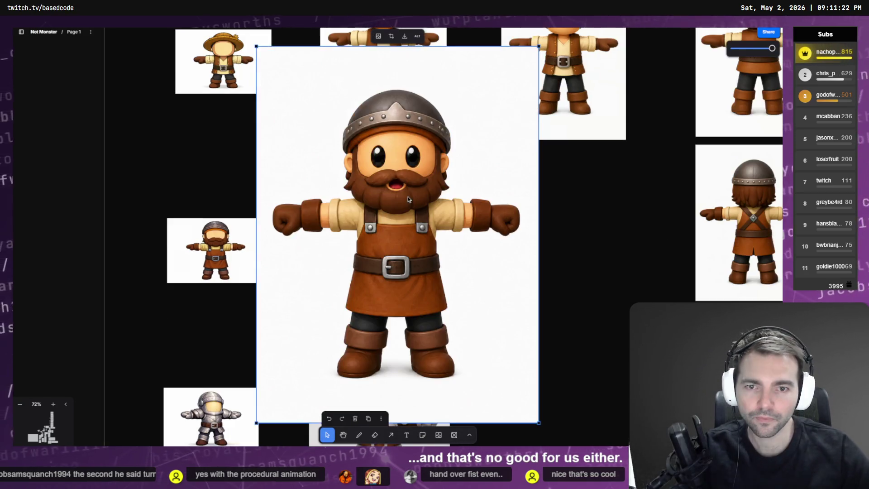
mouse_move(539, 45)
mouse_down()
mouse_move(524, 44)
mouse_move(414, 209)
mouse_up()
drag(368, 255, 415, 175)
drag(464, 128, 411, 196)
drag(398, 235, 410, 181)
drag(424, 291, 448, 325)
Replace the scarecrow with its fist-hand version, trimmed to match its neighbours
scroll(424, 295, up, 3)
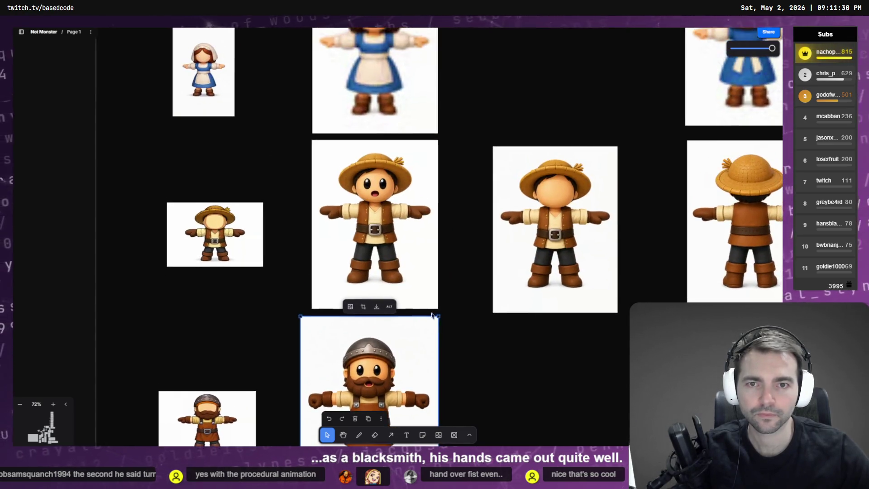
click(375, 235)
key(alt+Tab)
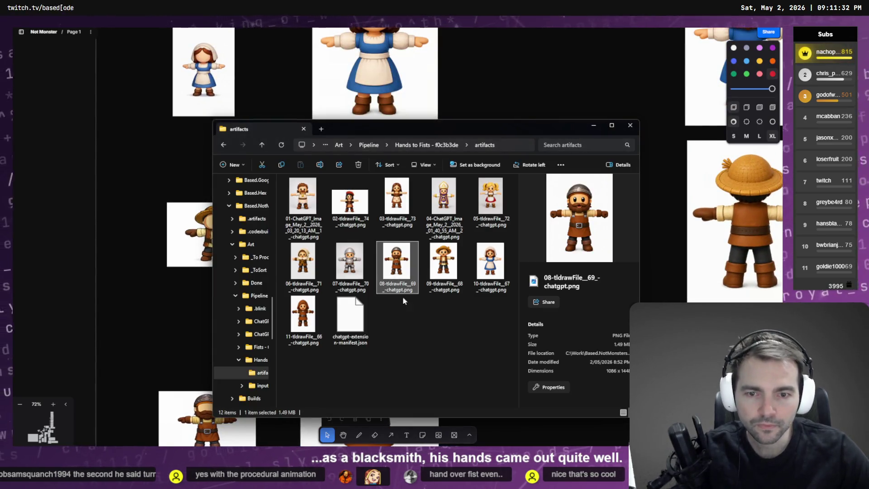
click(443, 267)
key(ctrl+c)
key(alt+Tab)
key(ctrl+v)
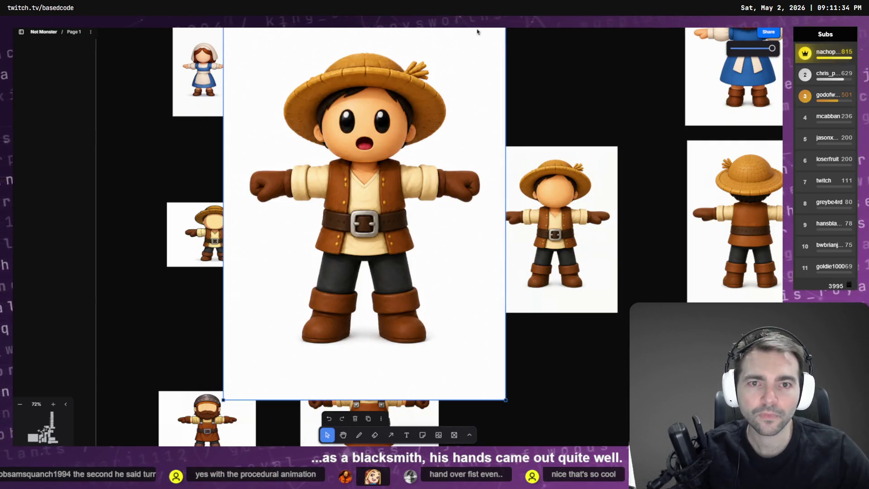
mouse_move(505, 400)
mouse_down()
mouse_move(411, 300)
mouse_move(403, 262)
mouse_move(427, 305)
mouse_up()
drag(442, 96, 412, 136)
drag(376, 209, 397, 207)
drag(435, 133, 422, 156)
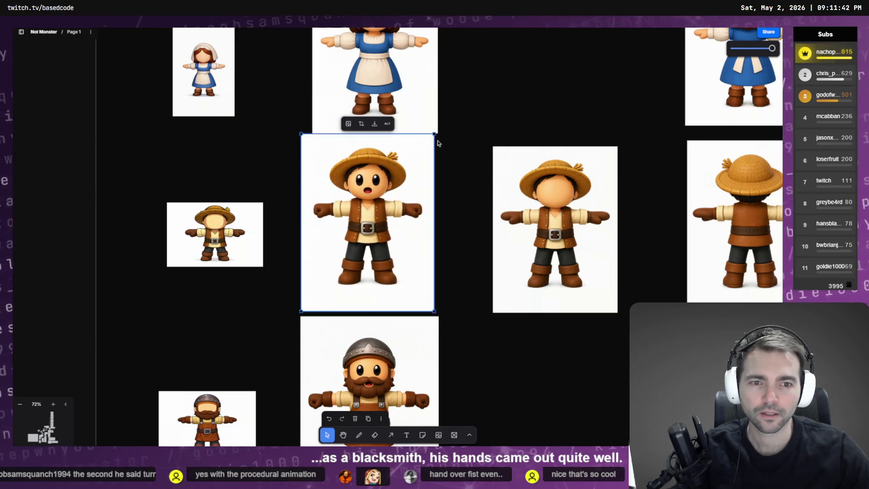
Delete the blue-dress girl's image and begin dragging the next fist-hand file onto the board
scroll(378, 167, up, 2)
click(379, 169)
key(Delete)
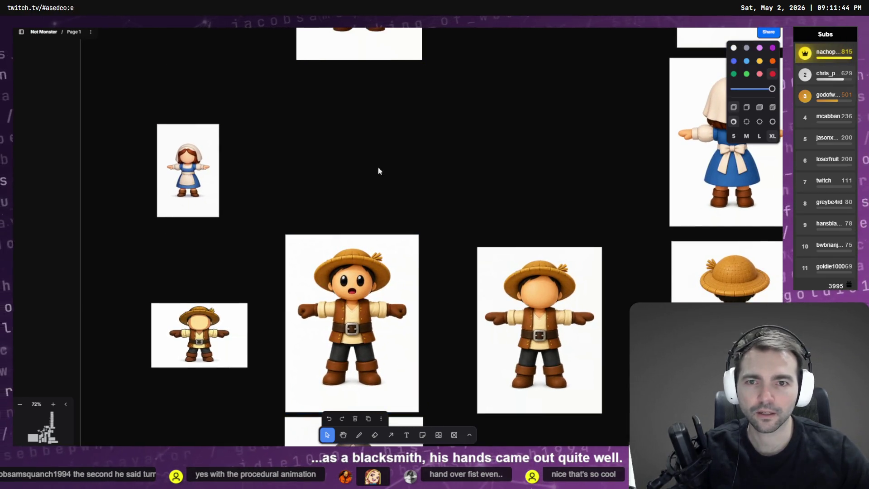
mouse_move(491, 267)
mouse_down()
mouse_move(438, 231)
mouse_move(359, 150)
mouse_up()
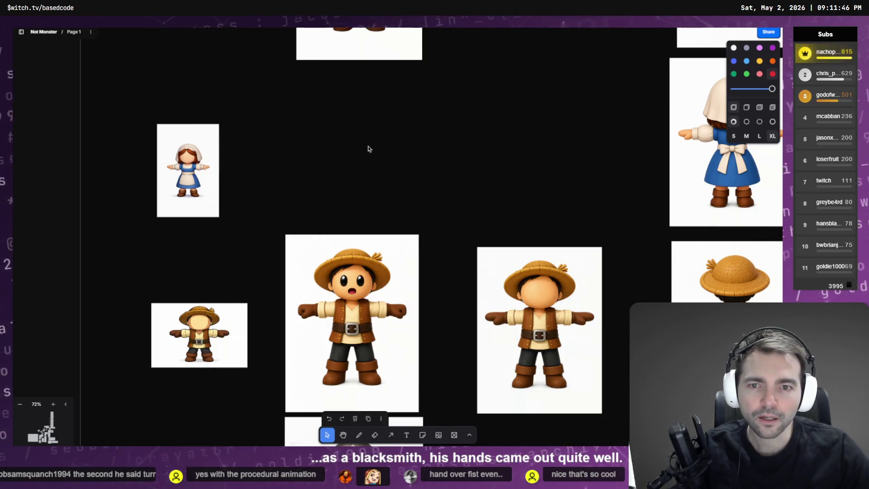